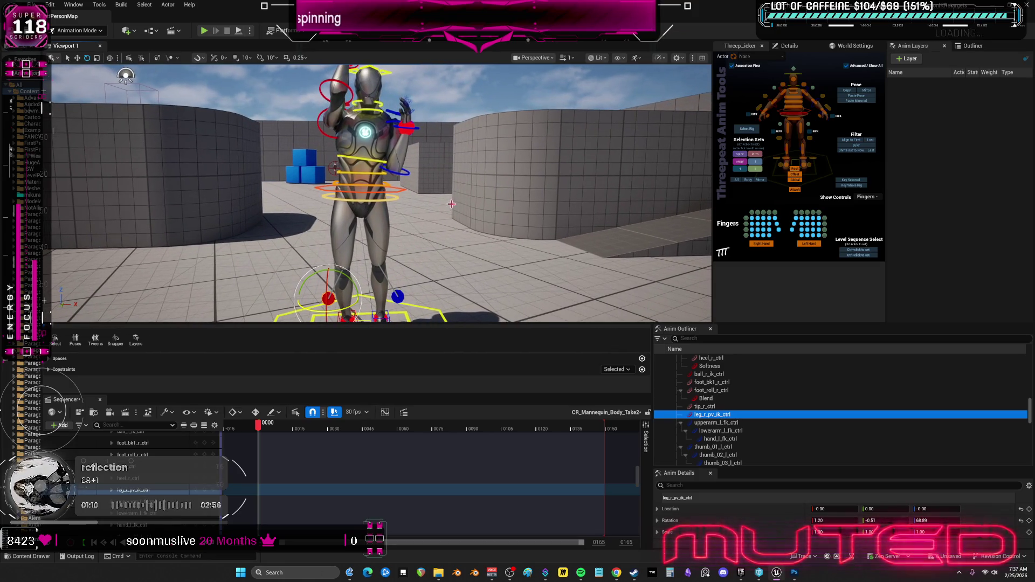
# Rotate the torso body_ctrl so its rotation changes from -1.57 to -5.71
pyautogui.click(390, 181)
pyautogui.moveTo(389, 181); pyautogui.dragTo(392, 184)
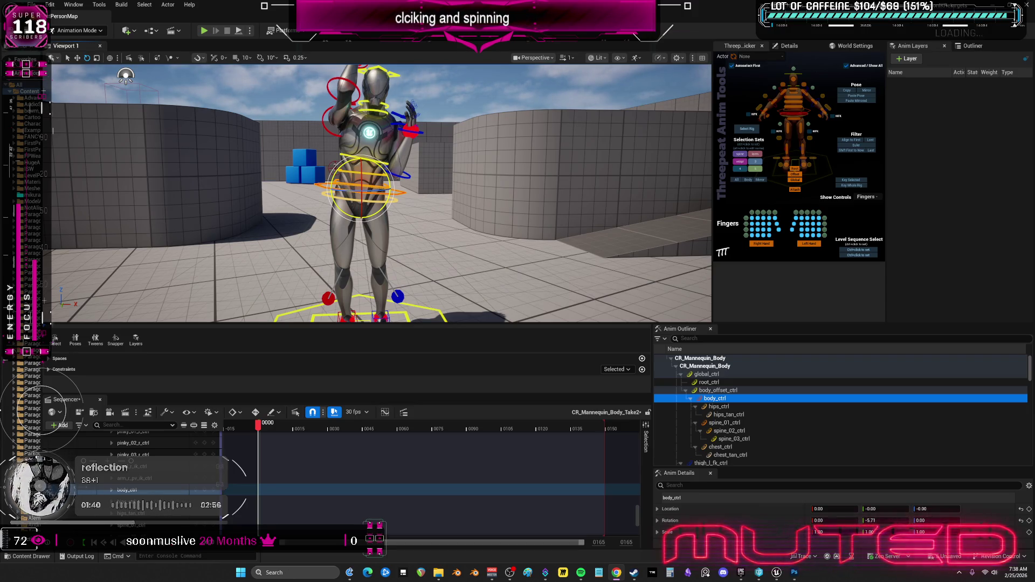
# Give the viewport more vertical room, then orbit behind the mannequin and frame the torso control
pyautogui.moveTo(437, 327); pyautogui.dragTo(438, 376)
pyautogui.moveTo(424, 296)
pyautogui.mouseDown()
pyautogui.moveTo(571, 298)
pyautogui.moveTo(442, 295)
pyautogui.moveTo(453, 296)
pyautogui.mouseUp()
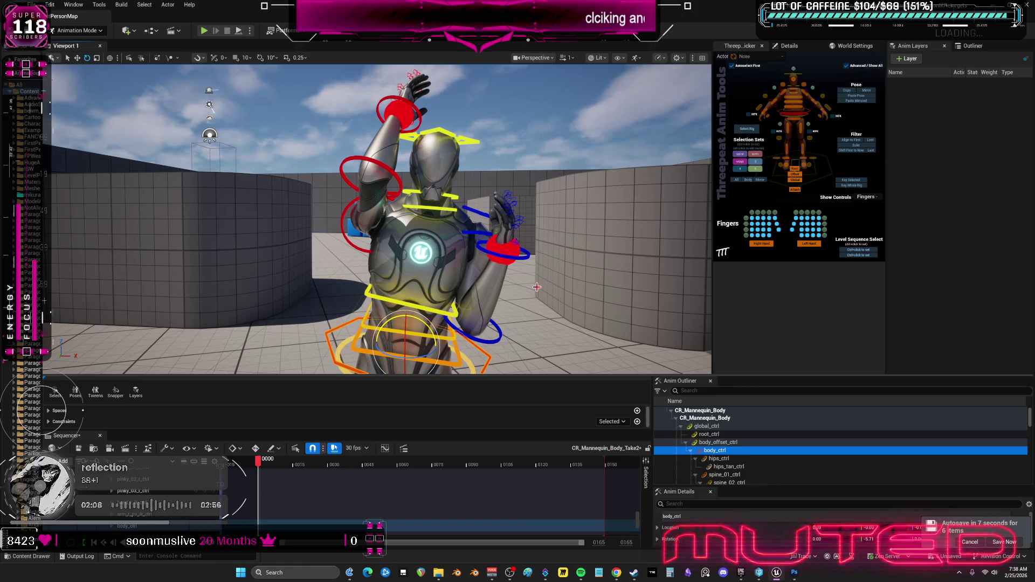
pyautogui.scroll(1, 463, 232)
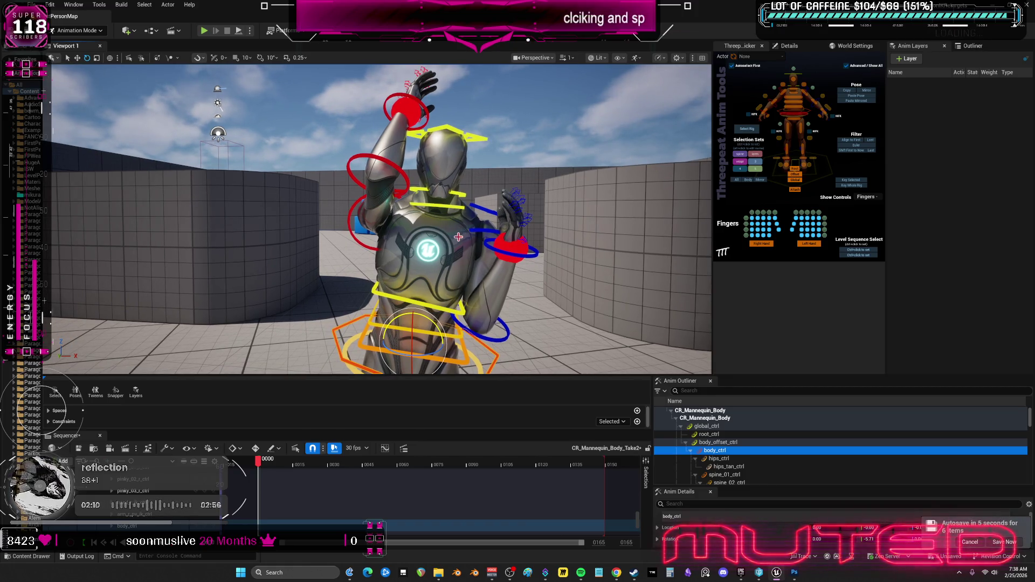
pyautogui.press('f')
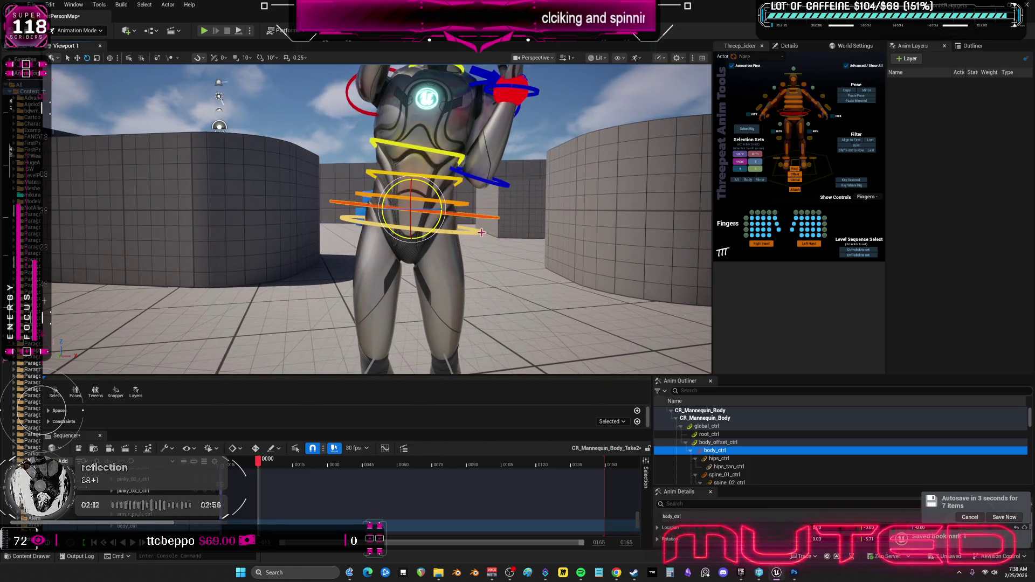
# Inspect the feet, raised arm and legs, and save a camera bookmark with Ctrl+0
pyautogui.moveTo(481, 233)
pyautogui.mouseDown()
pyautogui.moveTo(415, 239)
pyautogui.moveTo(484, 233)
pyautogui.mouseUp()
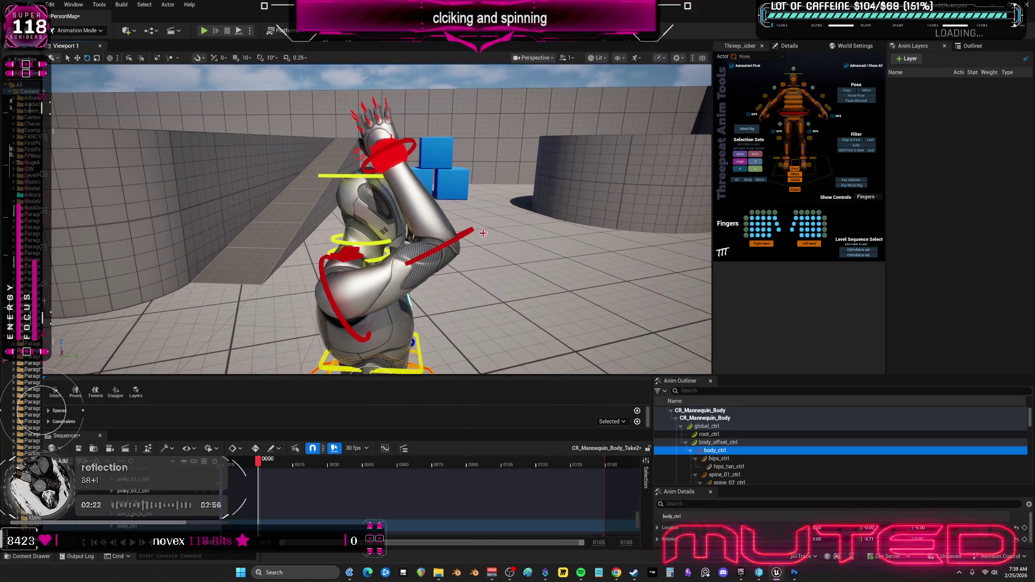
pyautogui.moveTo(484, 233); pyautogui.dragTo(356, 237)
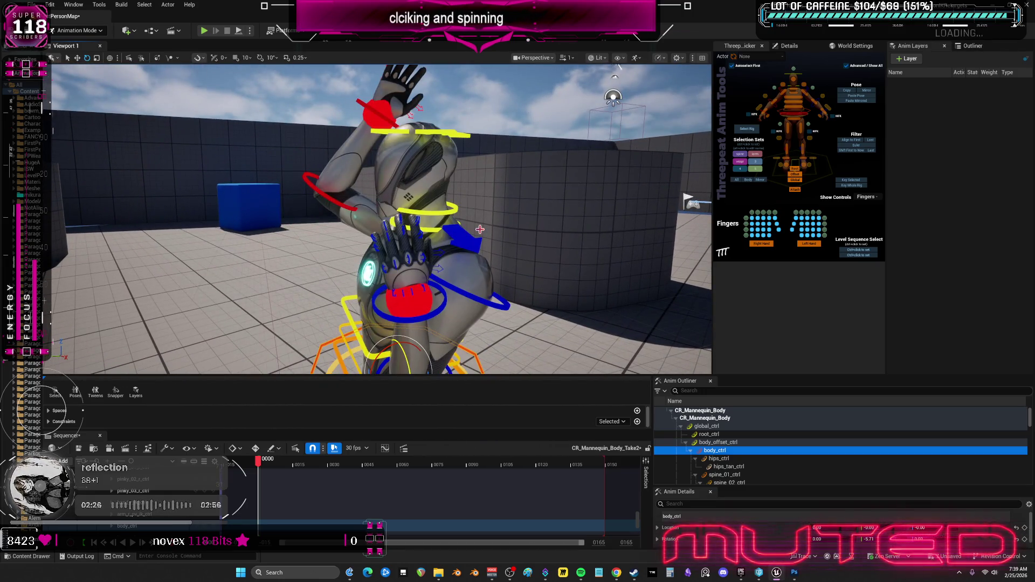
pyautogui.moveTo(480, 230)
pyautogui.mouseDown()
pyautogui.moveTo(542, 240)
pyautogui.moveTo(489, 243)
pyautogui.moveTo(593, 243)
pyautogui.moveTo(496, 244)
pyautogui.mouseUp()
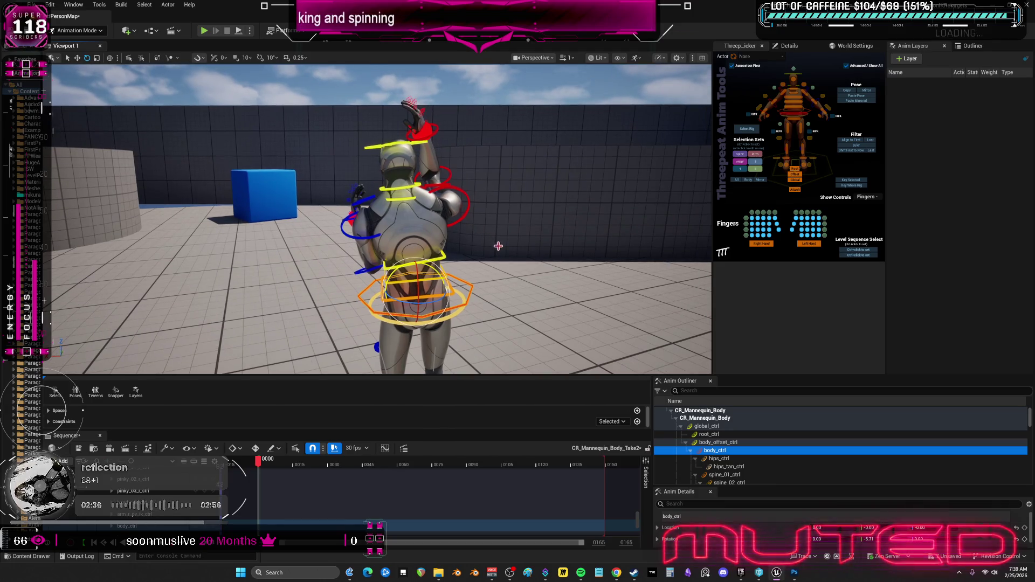
pyautogui.hotkey('ctrl', '0')
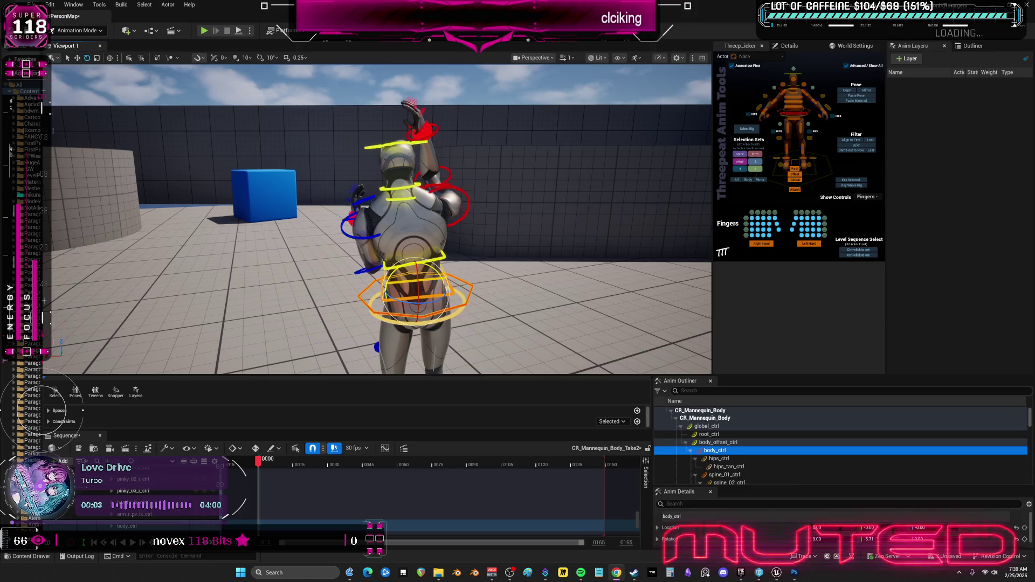
pyautogui.moveTo(572, 265); pyautogui.dragTo(532, 273)
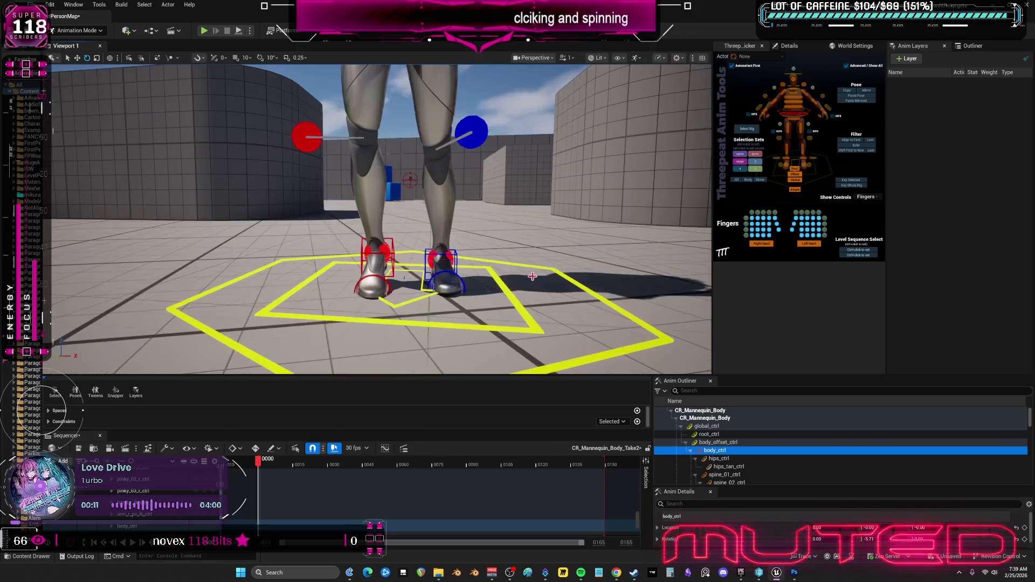
# Move to a wider front view, frame the pelvis control, and orbit from back to front
pyautogui.moveTo(531, 272); pyautogui.dragTo(531, 275)
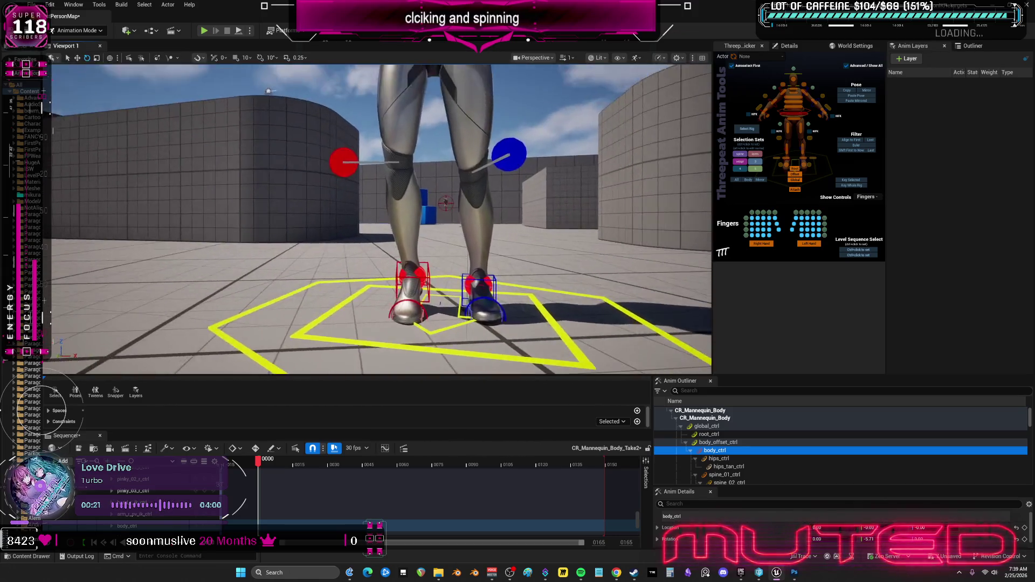
pyautogui.press('f')
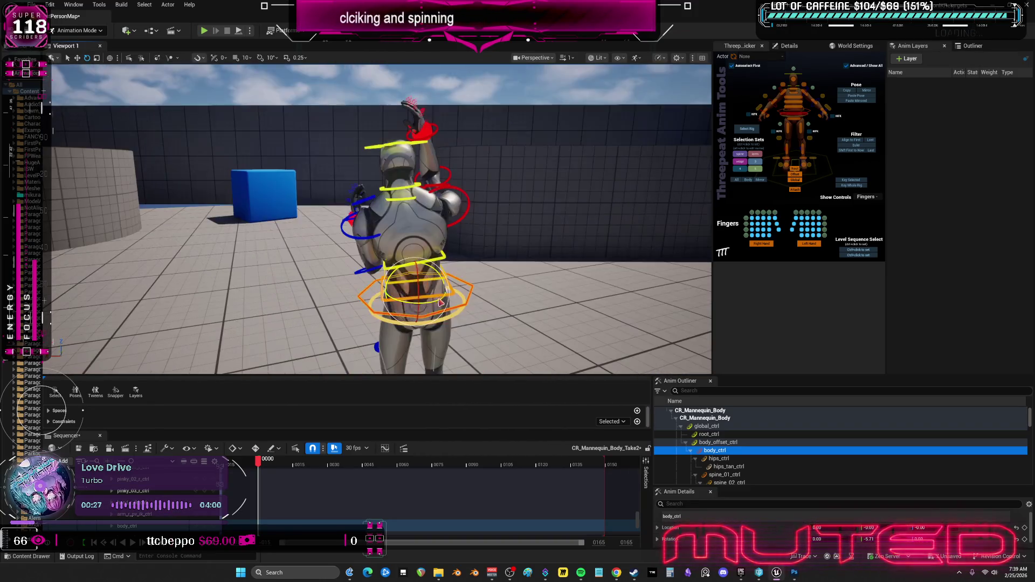
pyautogui.moveTo(442, 295)
pyautogui.mouseDown()
pyautogui.moveTo(566, 294)
pyautogui.moveTo(465, 295)
pyautogui.moveTo(444, 276)
pyautogui.moveTo(458, 307)
pyautogui.moveTo(365, 345)
pyautogui.moveTo(413, 327)
pyautogui.moveTo(447, 290)
pyautogui.mouseUp()
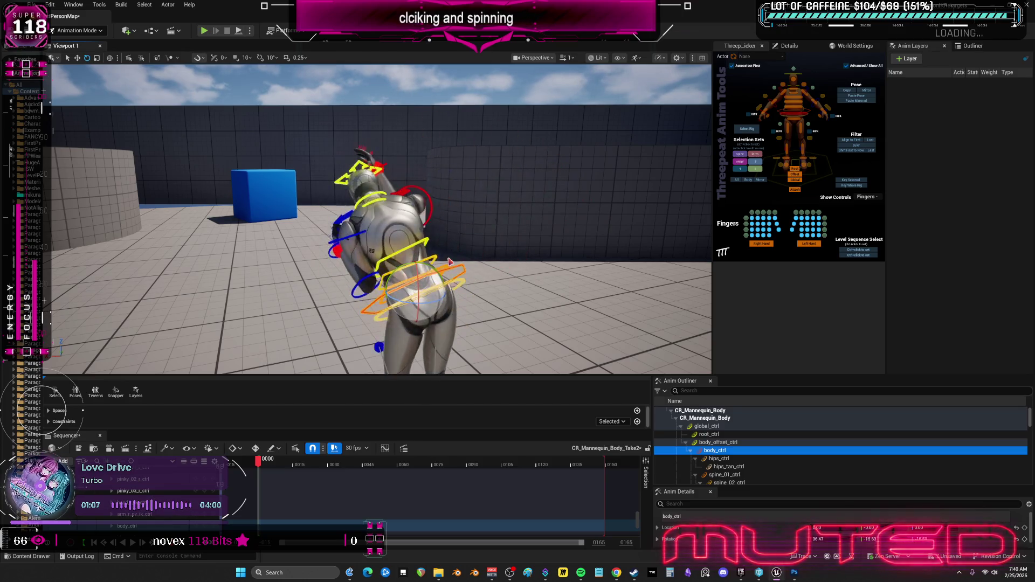
# Check the torso, arms and raised hand from the side, then switch to the YouTube tutorial
pyautogui.moveTo(458, 290); pyautogui.dragTo(459, 290)
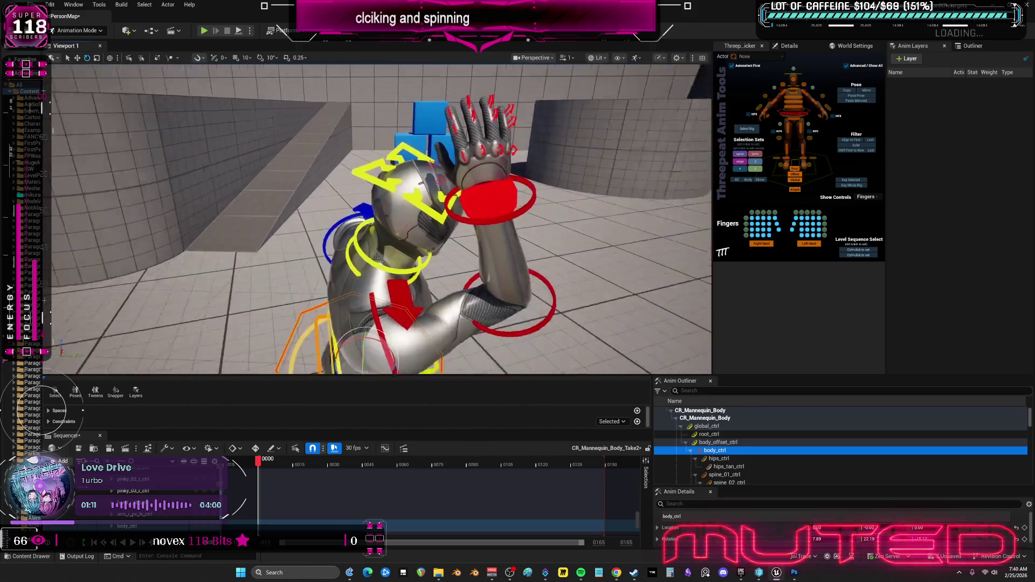
pyautogui.moveTo(459, 290)
pyautogui.mouseDown()
pyautogui.moveTo(666, 86)
pyautogui.moveTo(636, 70)
pyautogui.mouseUp()
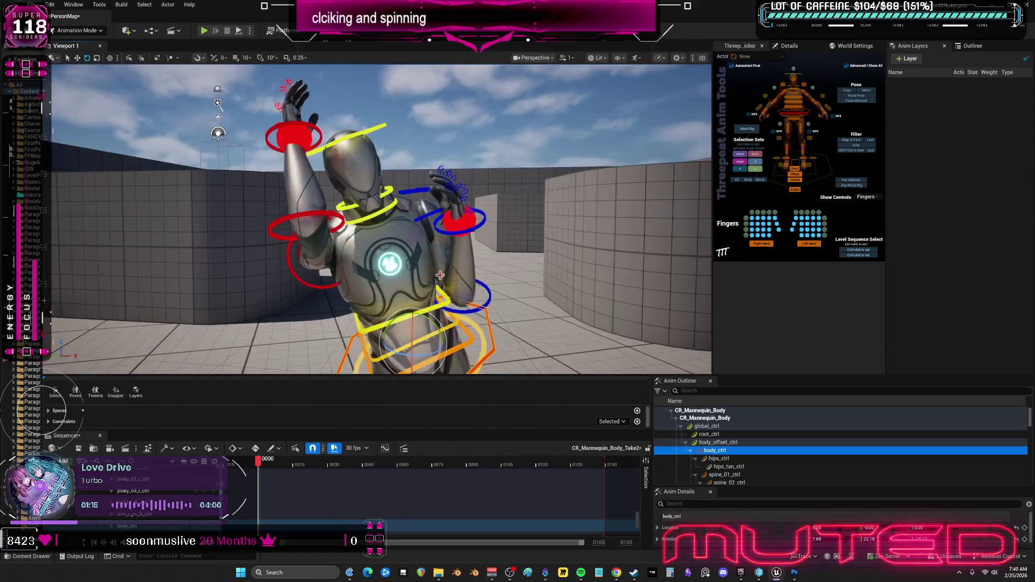
pyautogui.moveTo(440, 273)
pyautogui.mouseDown()
pyautogui.moveTo(518, 231)
pyautogui.moveTo(451, 264)
pyautogui.moveTo(467, 252)
pyautogui.mouseUp()
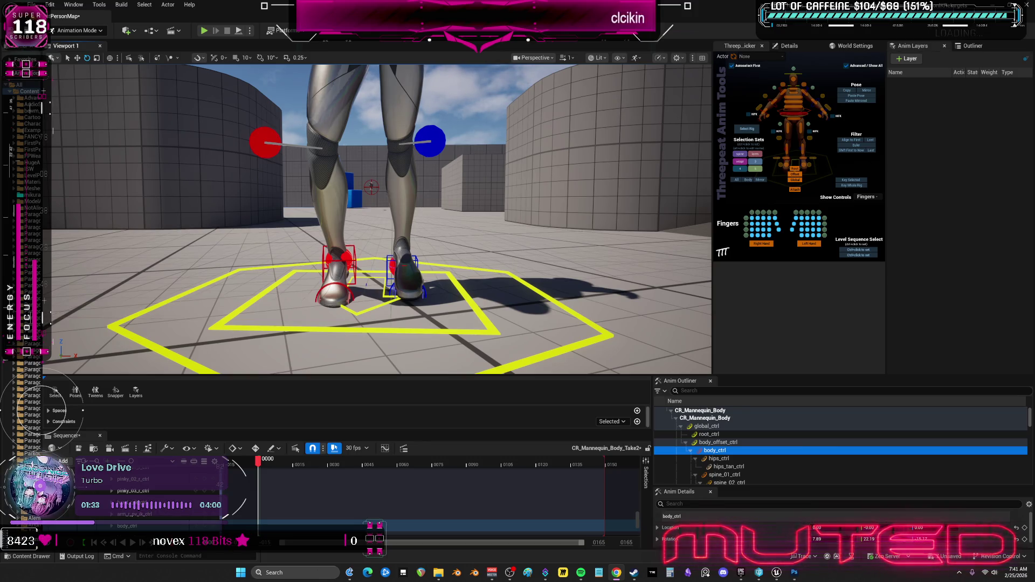
pyautogui.hotkey('alt', 'Tab')
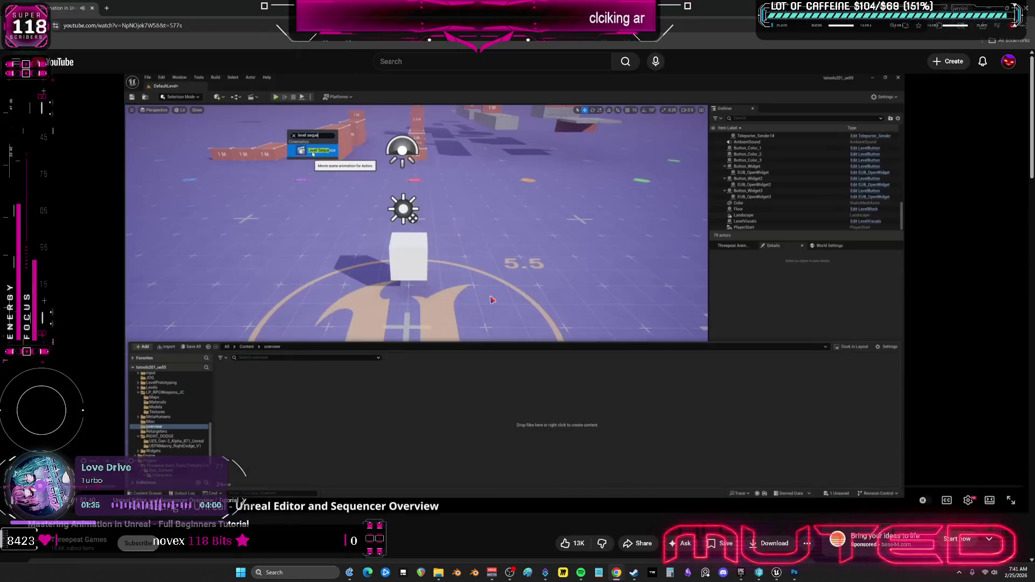
# Turn on the tutorial's captions, pause it, and return to the Unreal Editor
pyautogui.click(947, 502)
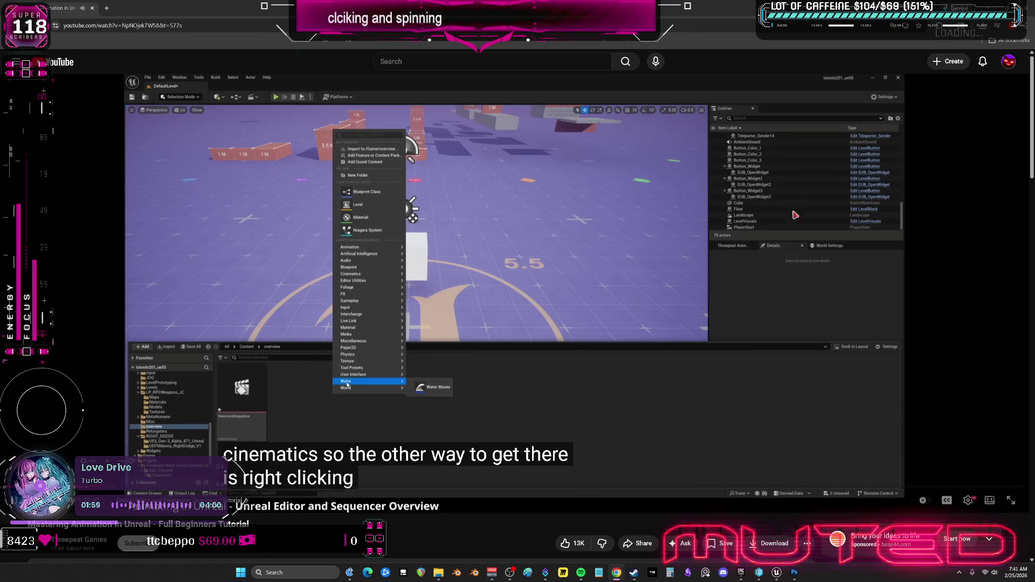
pyautogui.press('space')
pyautogui.hotkey('alt', 'Tab')
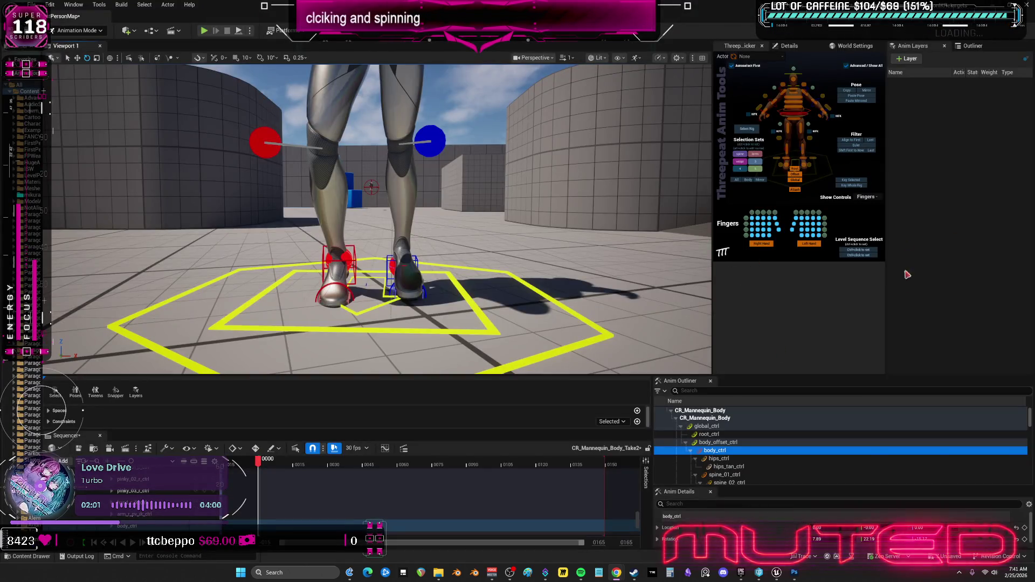
# Show the Outliner actor list and widen it to read full actor names
pyautogui.click(971, 46)
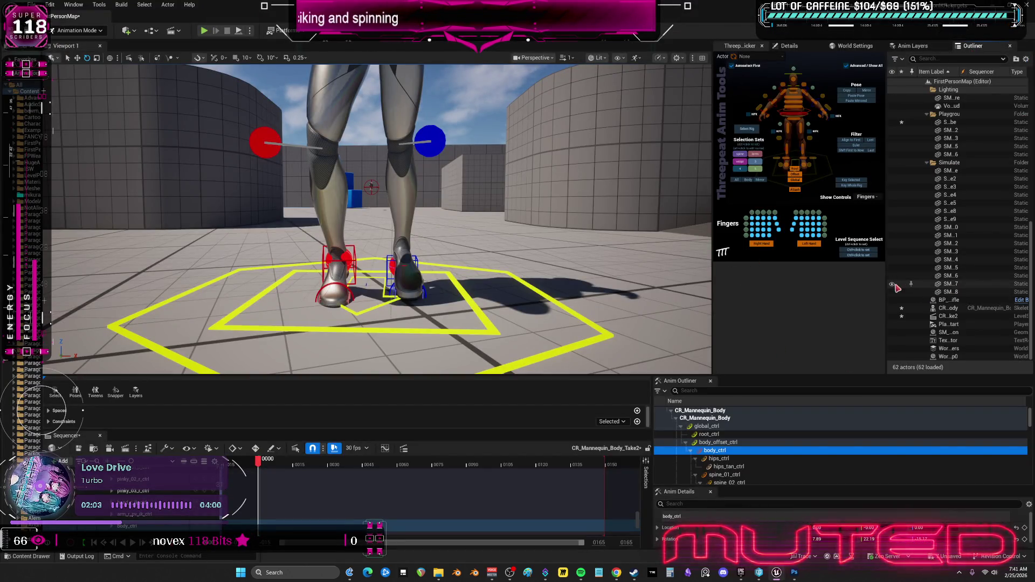
pyautogui.moveTo(886, 318); pyautogui.dragTo(789, 302)
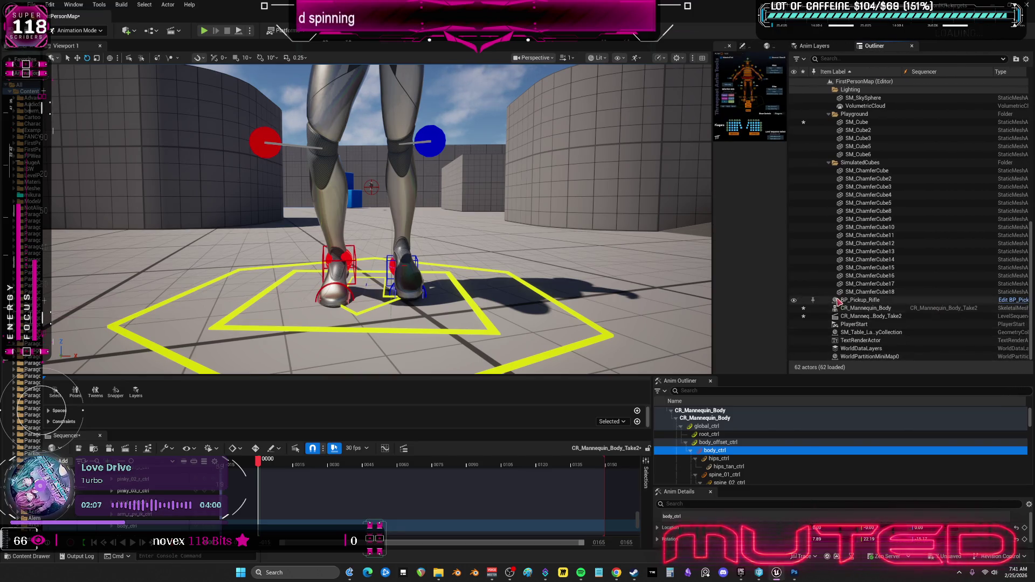
pyautogui.scroll(5, 907, 308)
pyautogui.write('seeq')
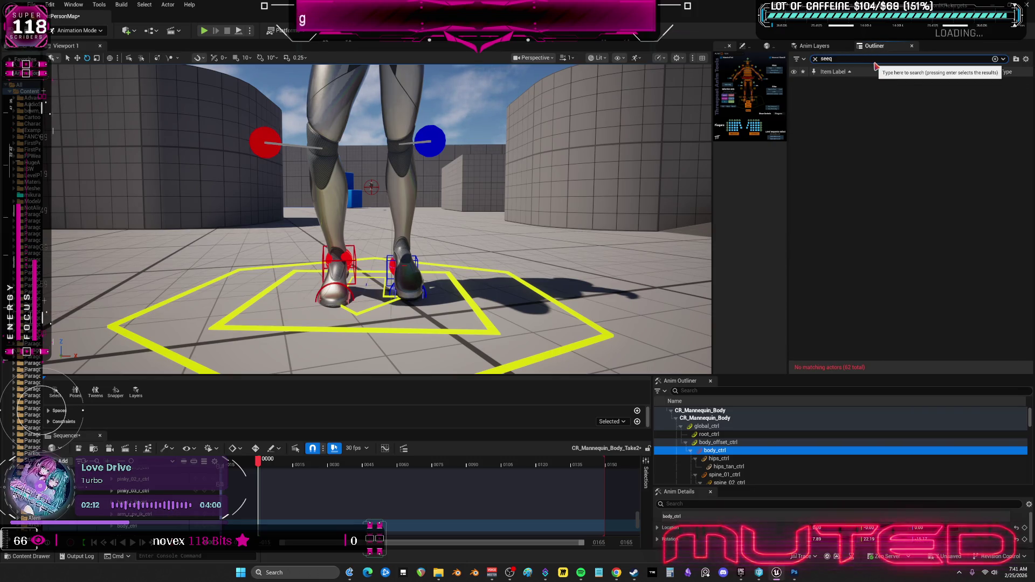
pyautogui.press('F11')
pyautogui.press('F11')
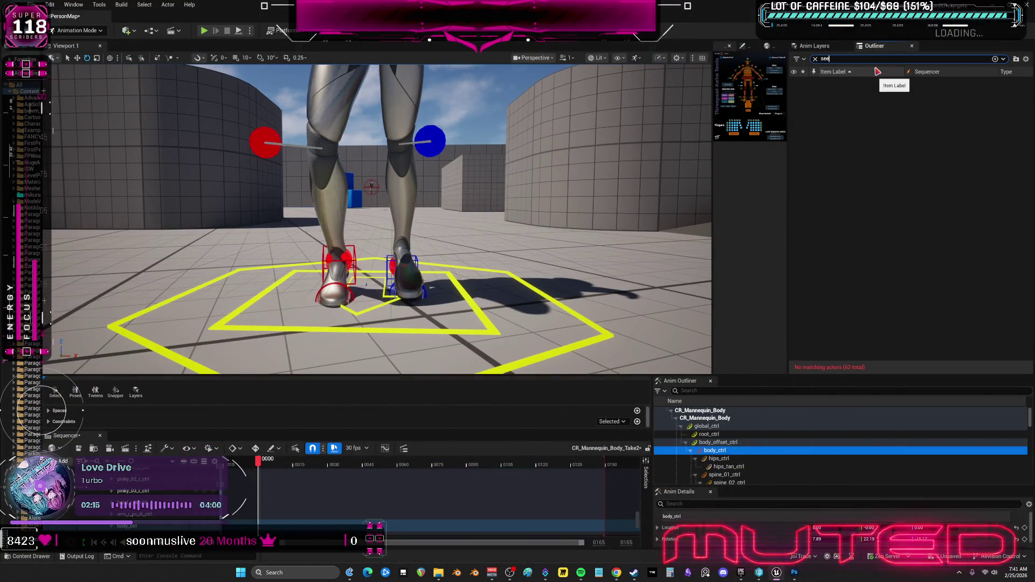
# Browse to the CR_Mannequin_Body_Take2 sequence asset in the Content Browser
pyautogui.click(884, 89)
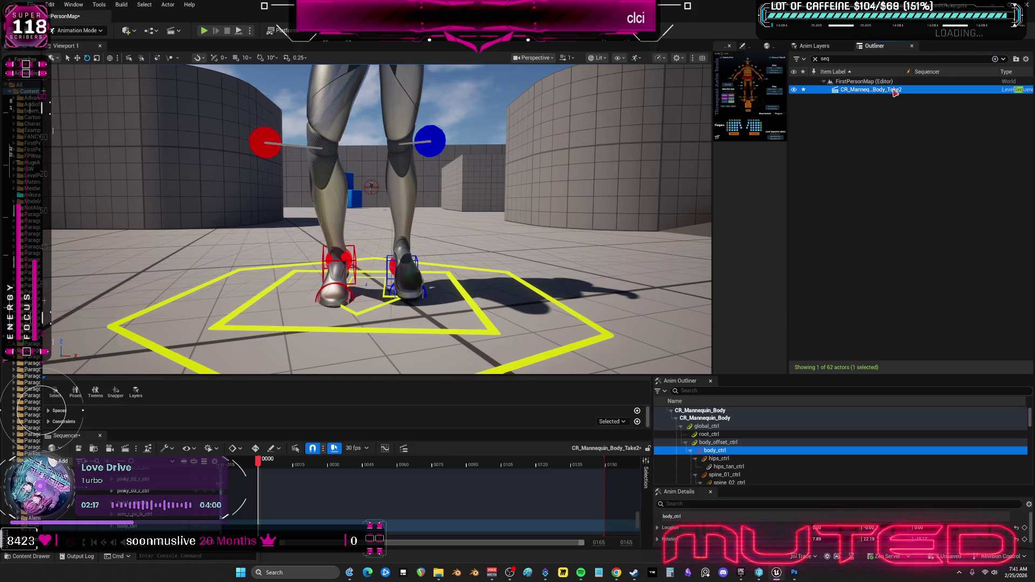
pyautogui.rightClick(895, 90)
pyautogui.click(939, 121)
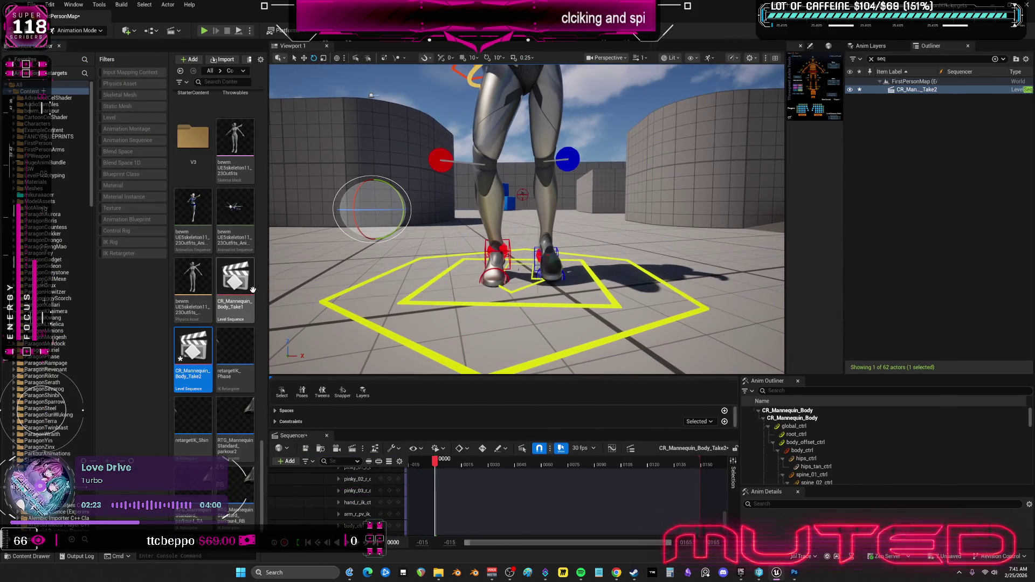
# Rename the sequence asset to SEQ_CHIKADANCE and pull back to see the whole mannequin
pyautogui.click(203, 353)
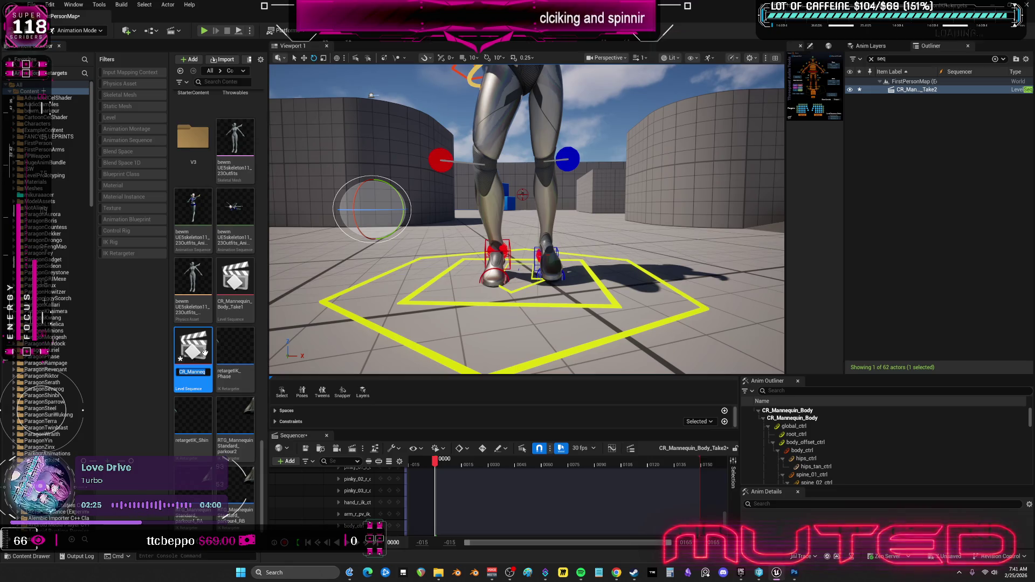
pyautogui.write('SEQ')
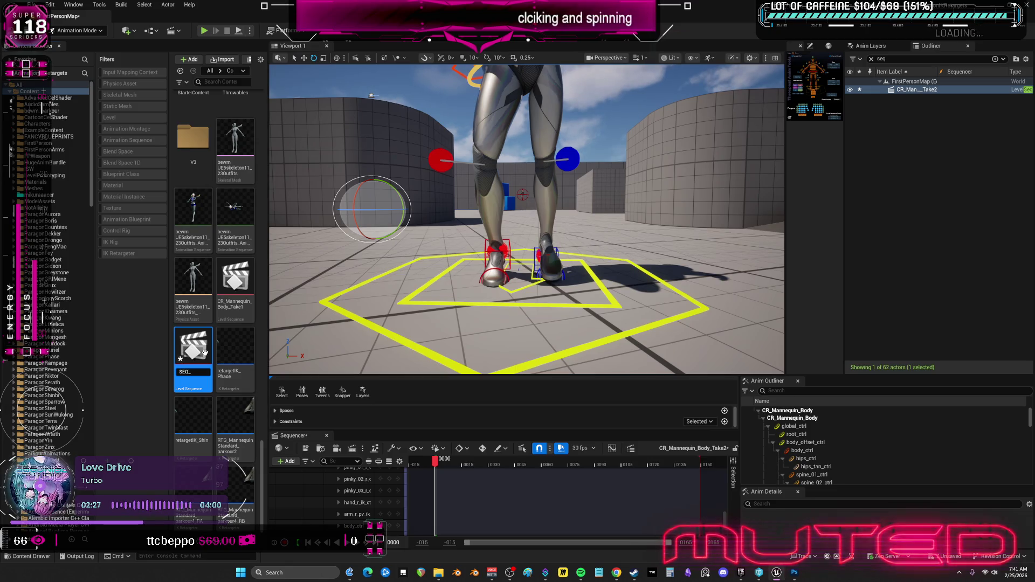
pyautogui.write('_CHIKADANCE')
pyautogui.press('Return')
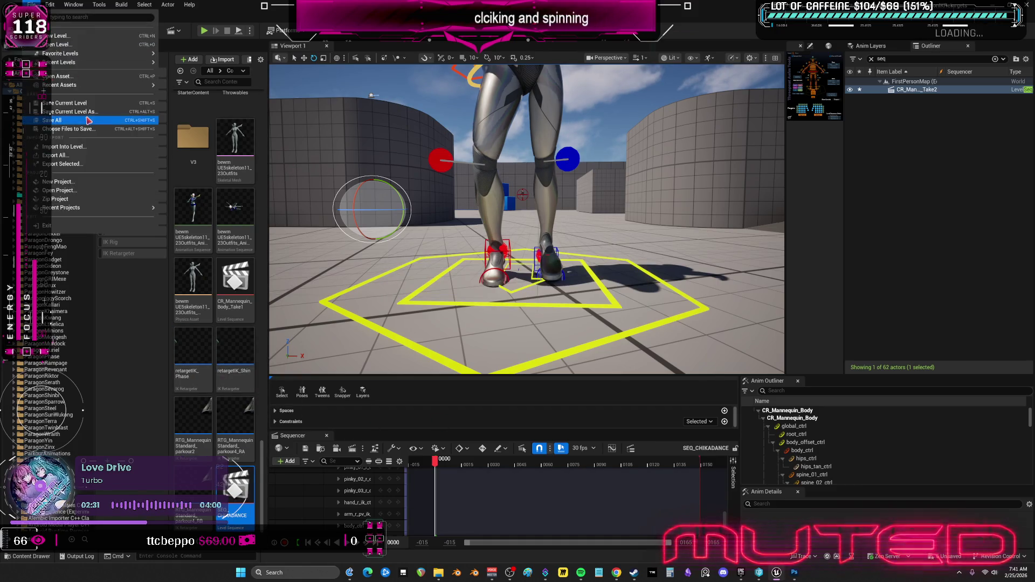
pyautogui.moveTo(485, 215)
pyautogui.mouseDown()
pyautogui.moveTo(602, 251)
pyautogui.moveTo(722, 252)
pyautogui.moveTo(602, 251)
pyautogui.mouseUp()
pyautogui.click(602, 252)
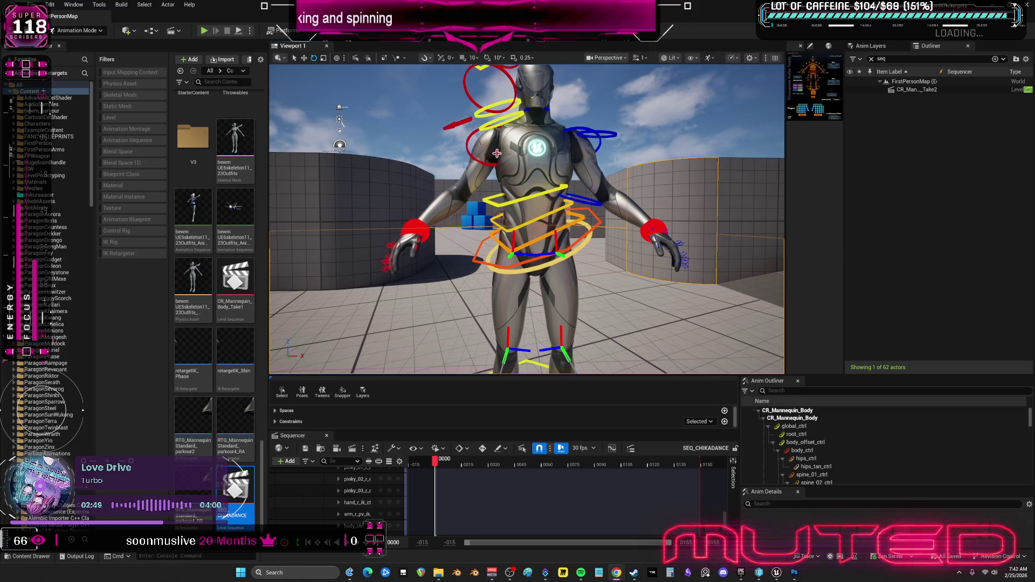
# Focus on the Take2 sequence actor, clear the 'seq' Outliner filter, and delete the actor
pyautogui.click(533, 145)
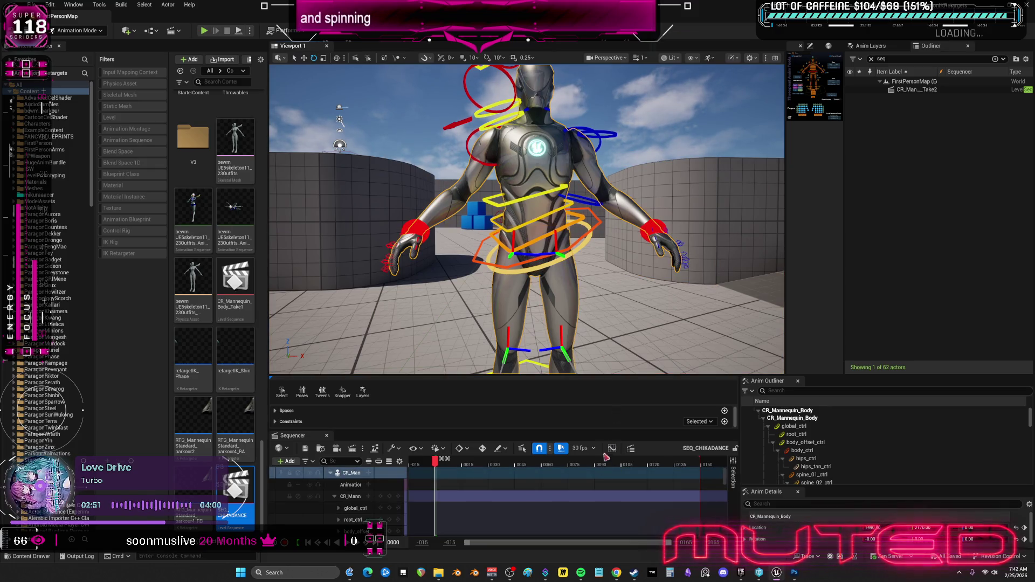
pyautogui.click(50, 4)
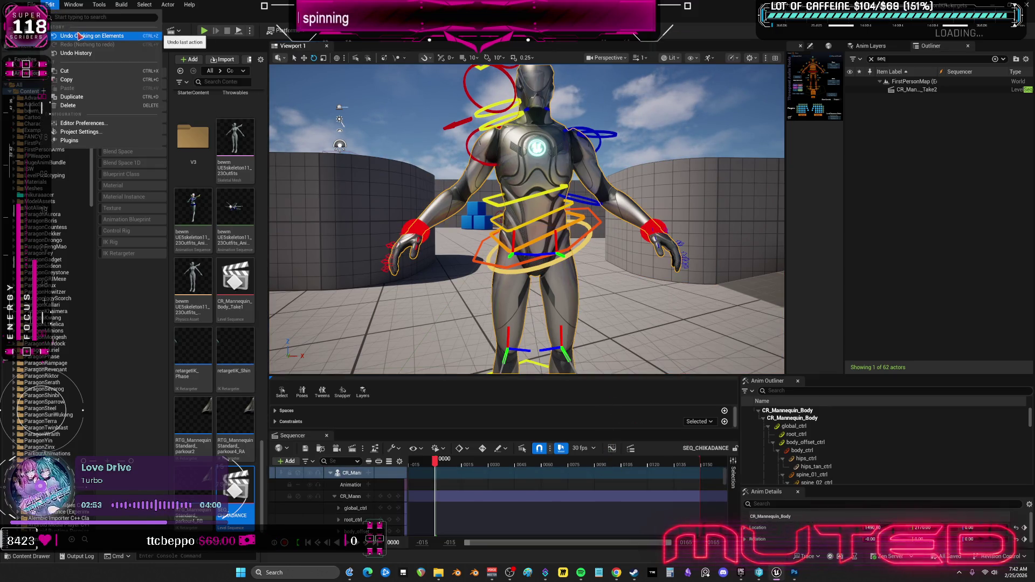
pyautogui.click(890, 159)
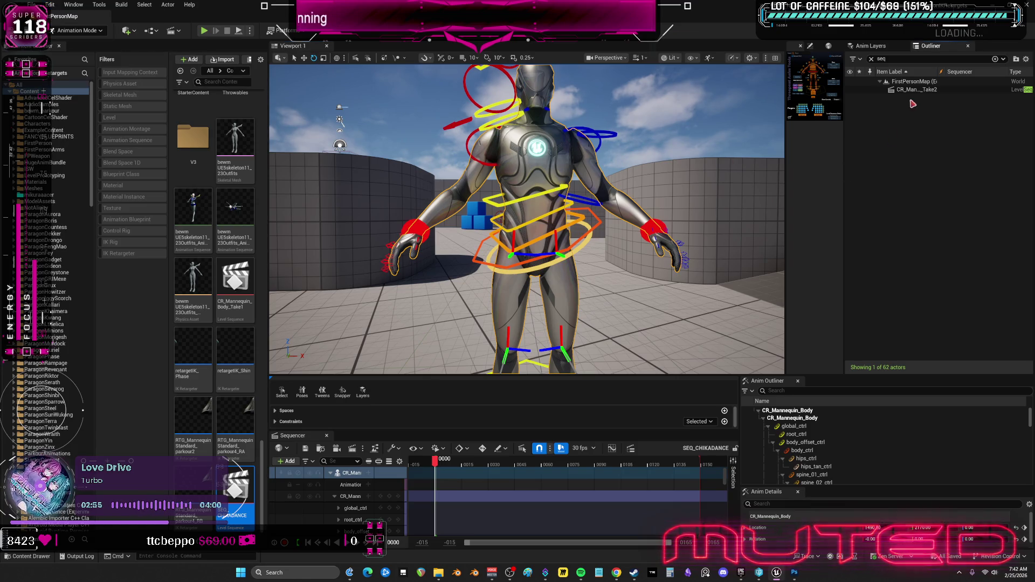
pyautogui.doubleClick(917, 89)
pyautogui.press('BackSpace')
pyautogui.press('BackSpace')
pyautogui.press('BackSpace')
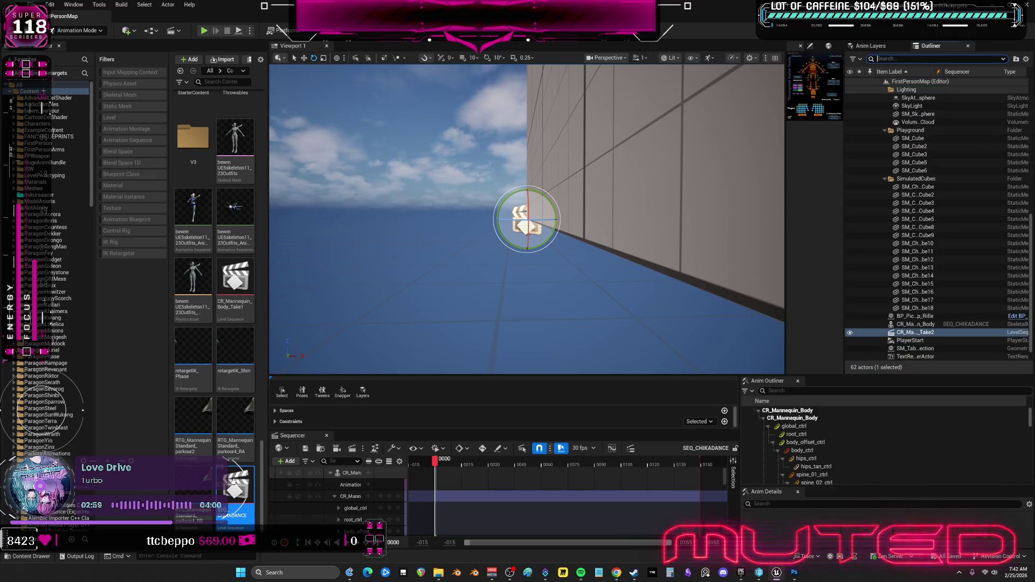
pyautogui.moveTo(526, 220)
pyautogui.mouseDown()
pyautogui.moveTo(502, 219)
pyautogui.moveTo(566, 227)
pyautogui.moveTo(539, 204)
pyautogui.mouseUp()
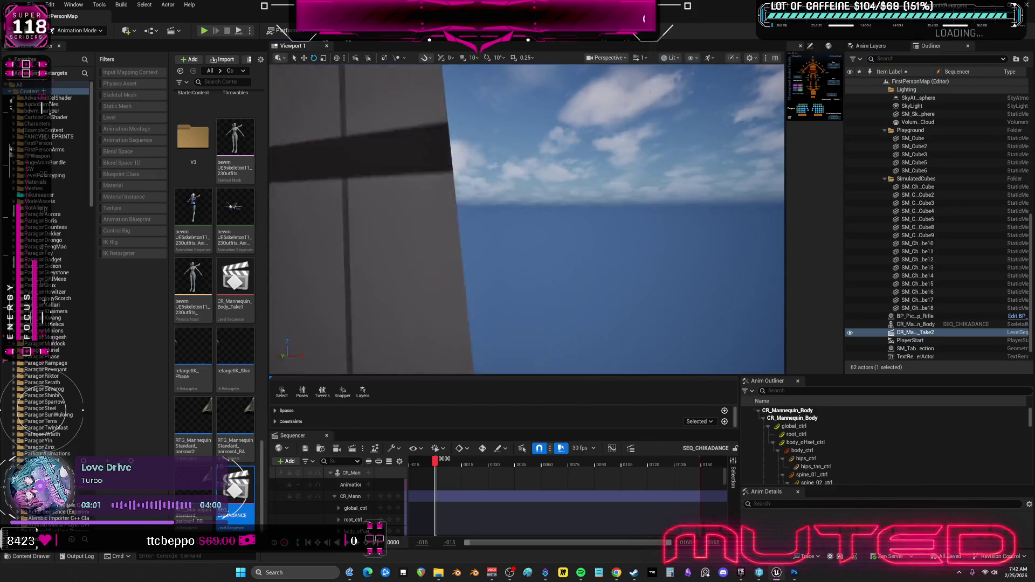
pyautogui.press('Delete')
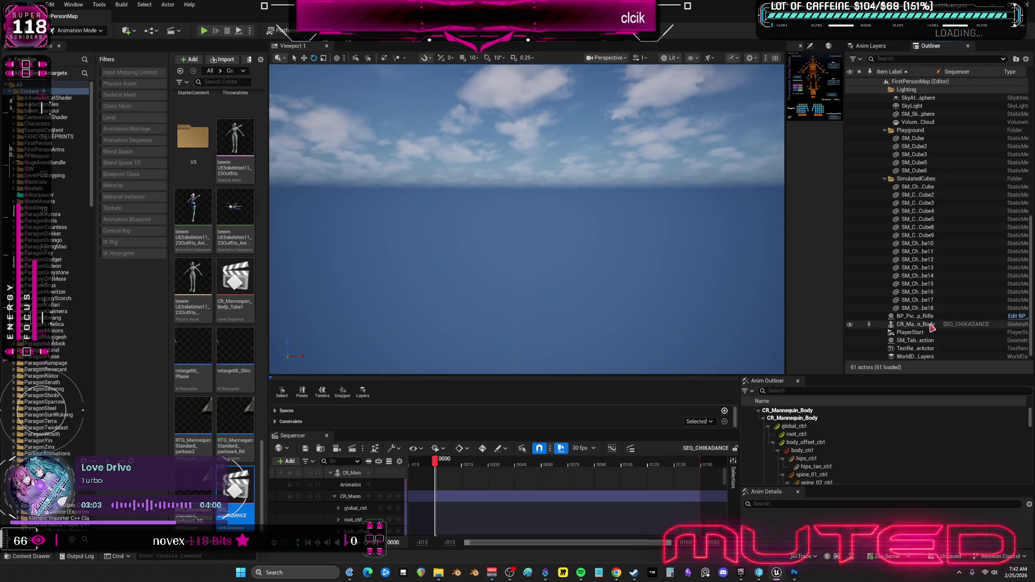
# Browse to the mannequin body's SKM_Manny mesh asset in the Content Browser
pyautogui.click(932, 326)
pyautogui.rightClick(941, 325)
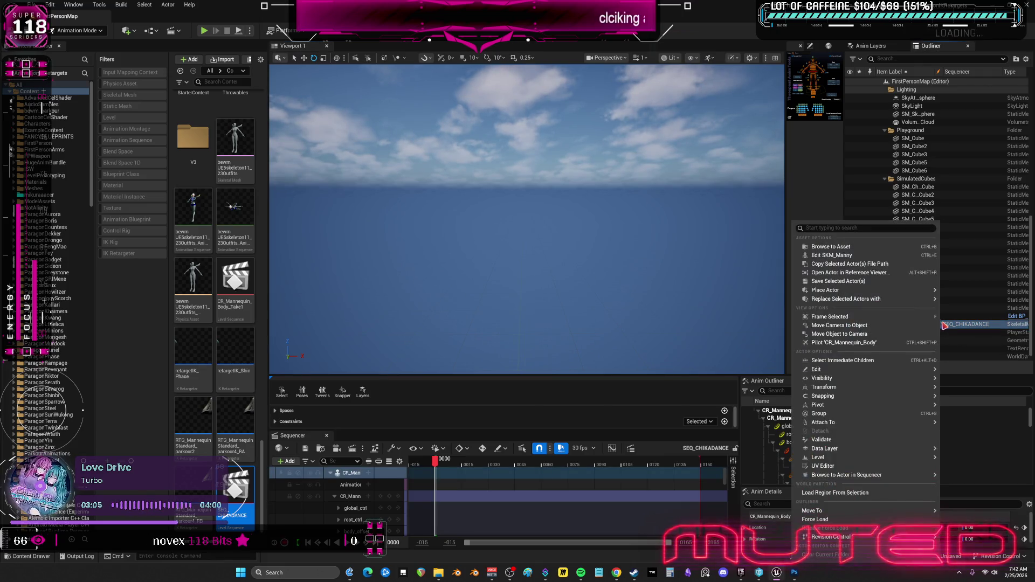
pyautogui.click(911, 249)
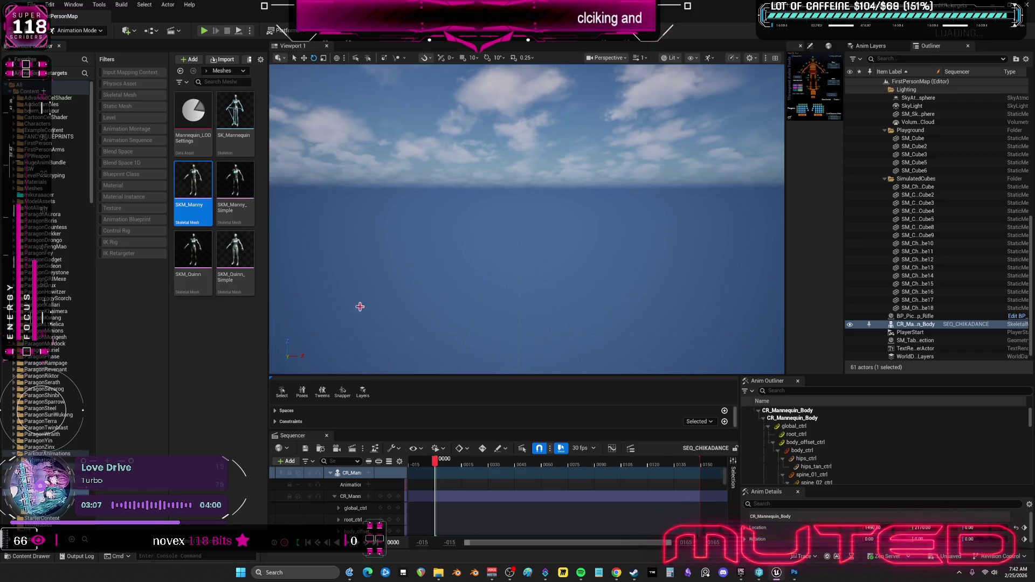
# Reselect the mannequin body actor and frame it in the centre of the viewport
pyautogui.click(933, 324)
pyautogui.press('f')
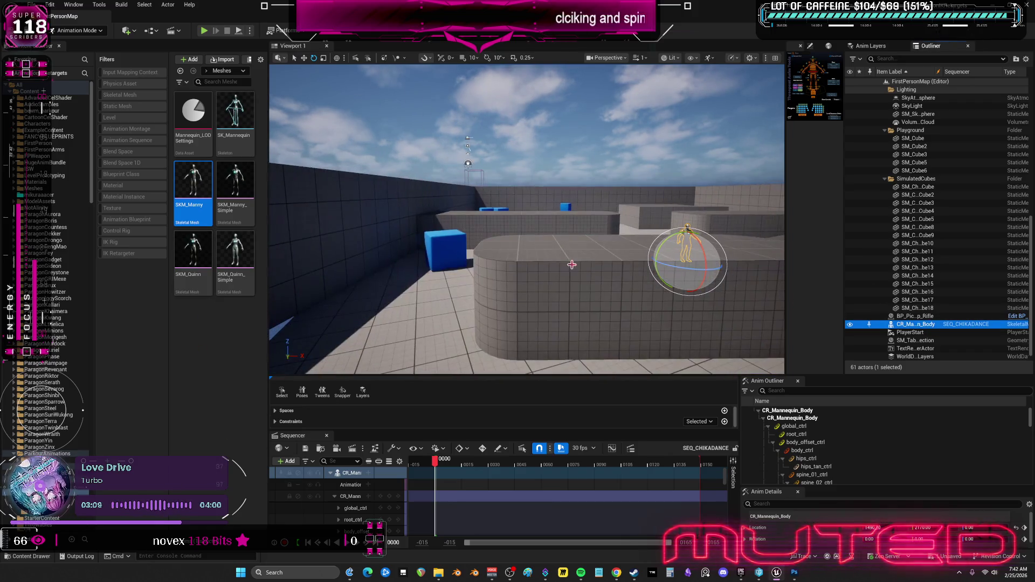
pyautogui.press('w')
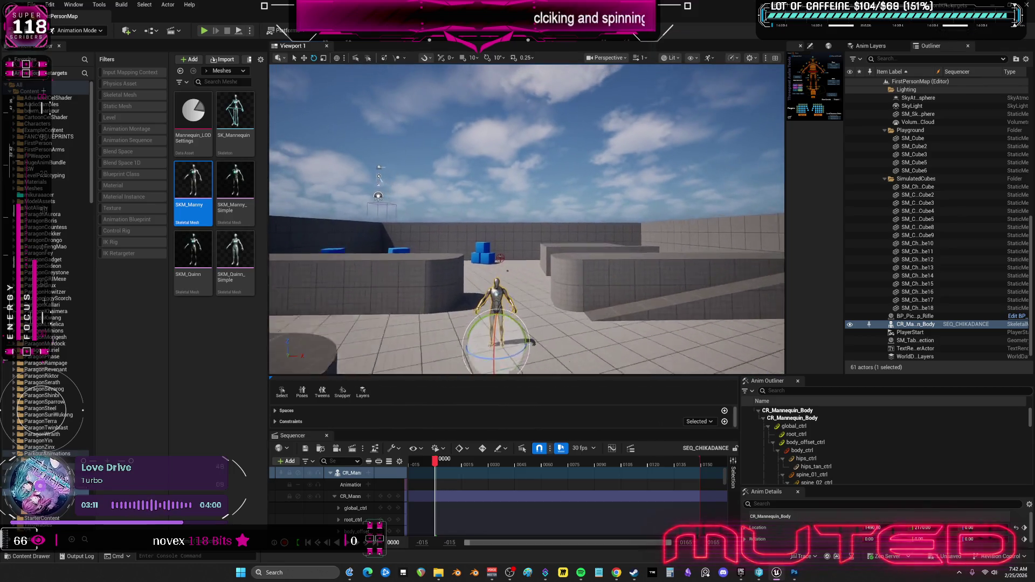
pyautogui.press('f')
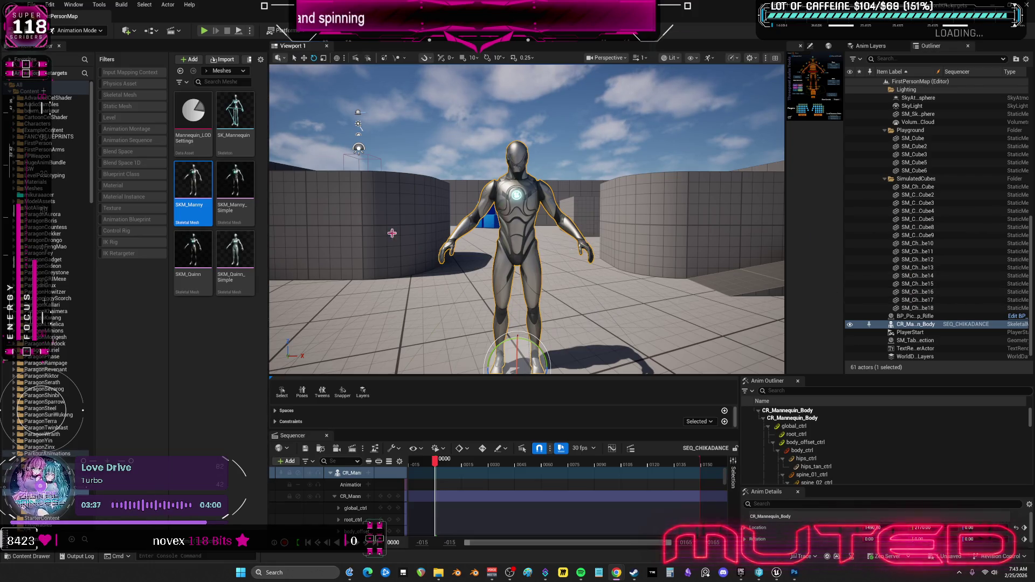
# Show the top-level Content folder and scroll through its Paragon character folders
pyautogui.click(45, 91)
pyautogui.scroll(-10, 230, 265)
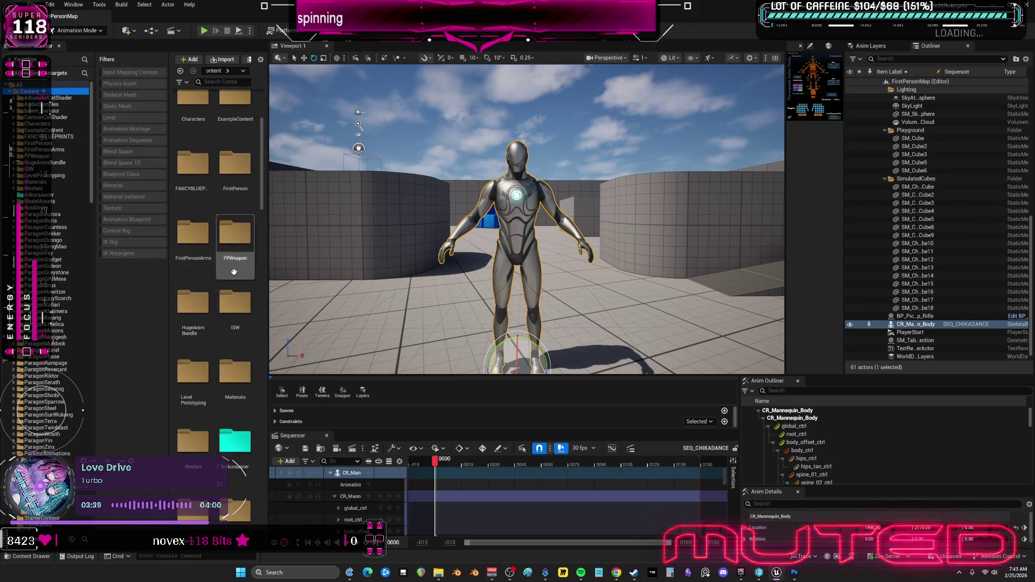
pyautogui.scroll(-5, 229, 265)
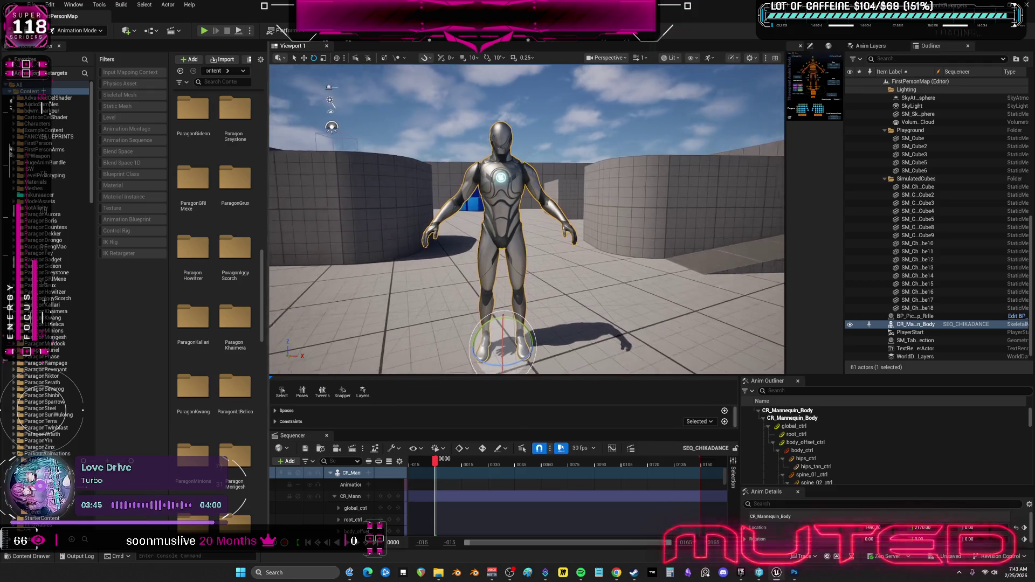
# Browse to the Take2 sequence's assets in the Content Browser and Save All
pyautogui.click(558, 267)
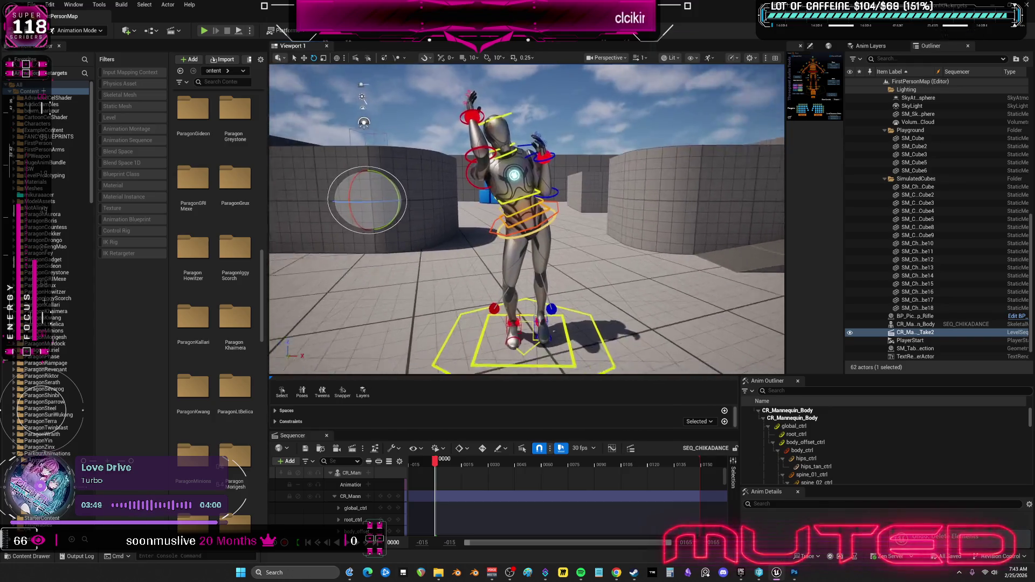
pyautogui.rightClick(960, 329)
pyautogui.click(906, 107)
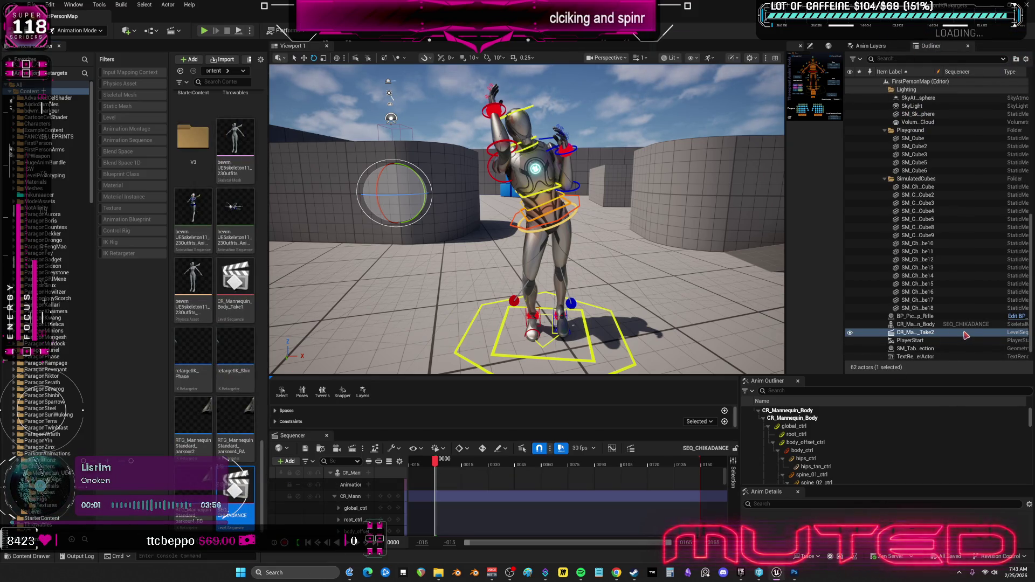
pyautogui.click(31, 4)
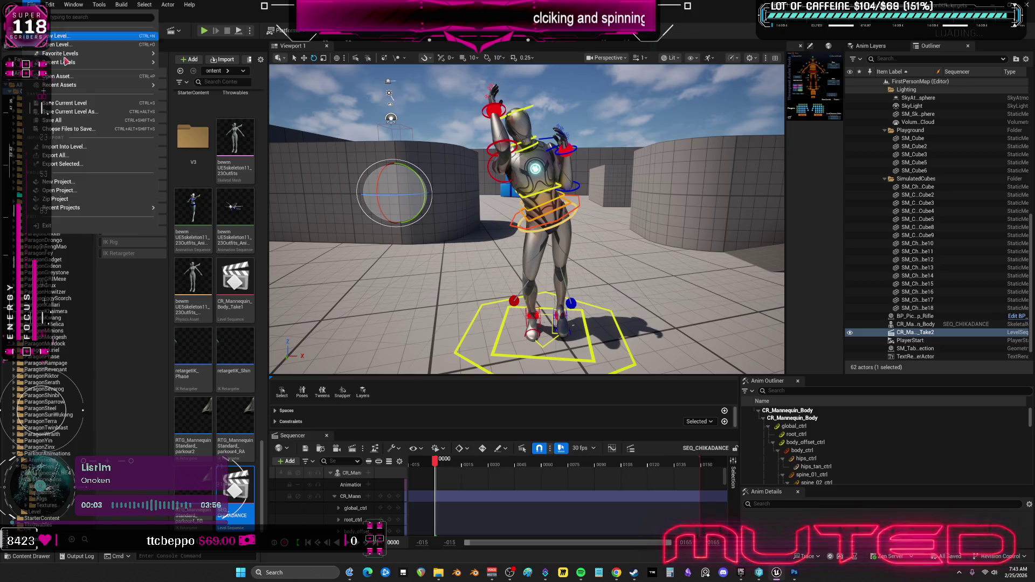
pyautogui.click(74, 120)
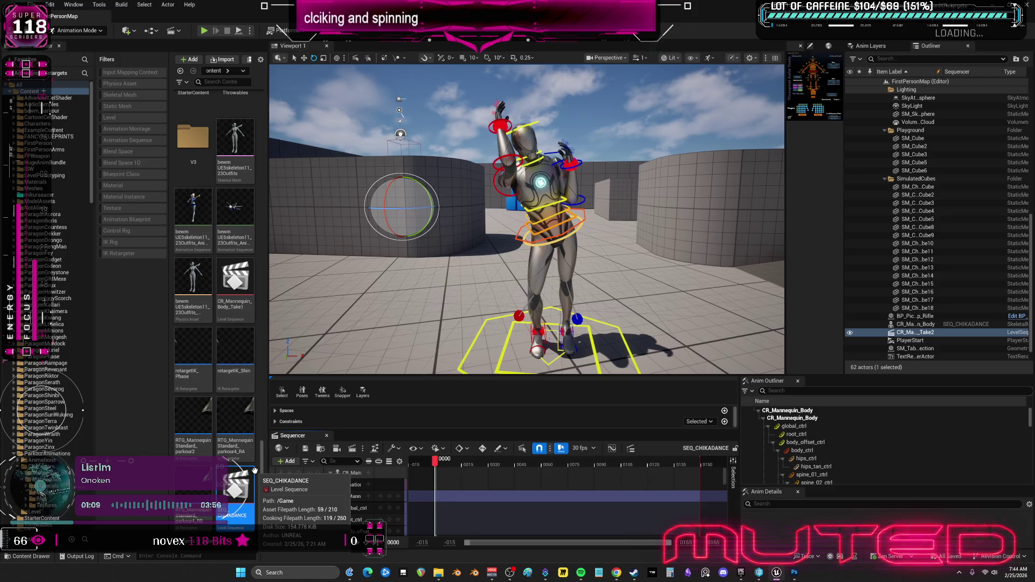
pyautogui.moveTo(267, 185); pyautogui.dragTo(56, 194)
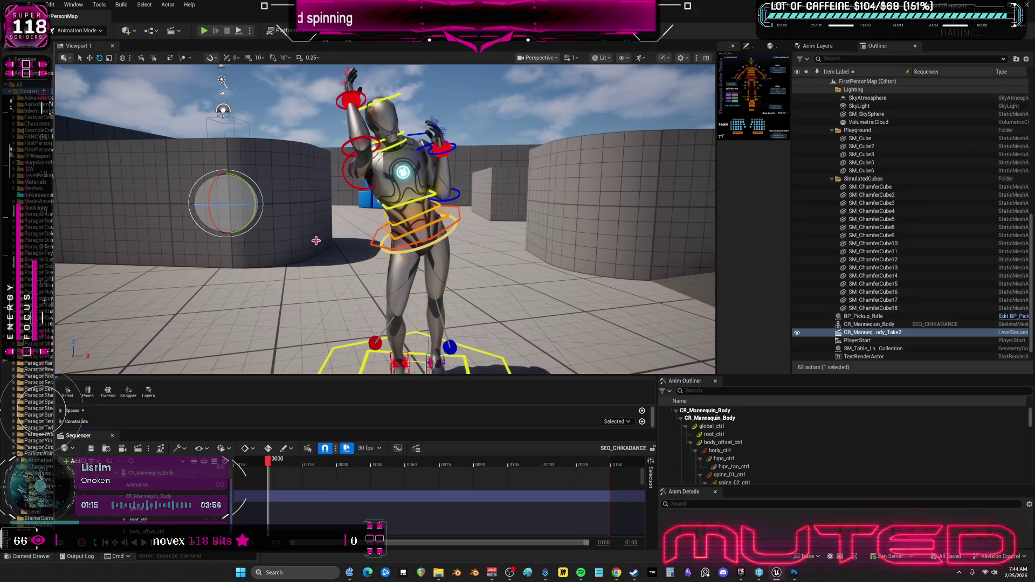
# Rotate body_ctrl to turn the mannequin at the waist, then resume the YouTube tutorial
pyautogui.click(458, 221)
pyautogui.moveTo(444, 228)
pyautogui.mouseDown()
pyautogui.moveTo(427, 231)
pyautogui.moveTo(433, 206)
pyautogui.moveTo(389, 226)
pyautogui.moveTo(354, 197)
pyautogui.moveTo(279, 205)
pyautogui.moveTo(318, 210)
pyautogui.mouseUp()
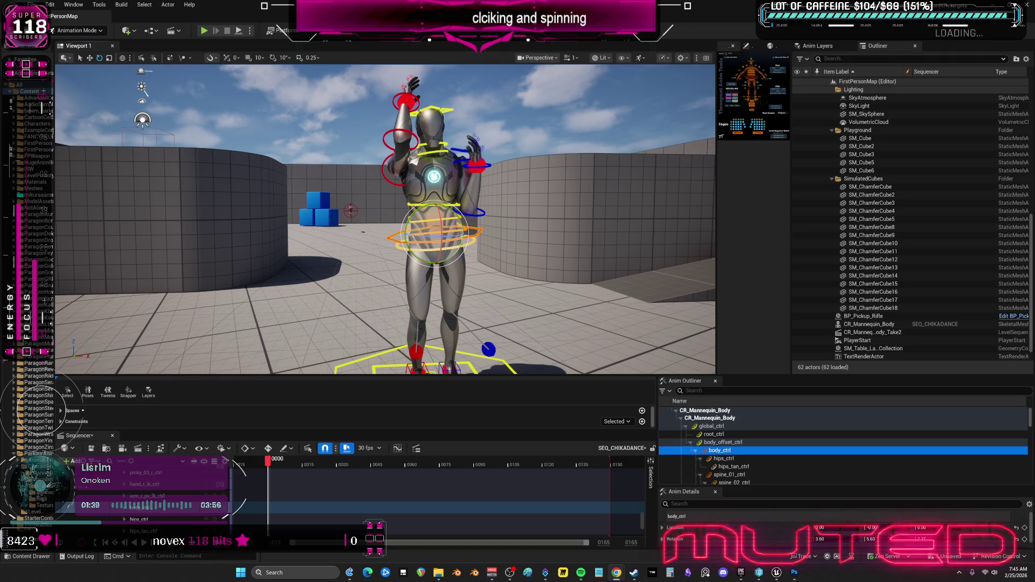
pyautogui.hotkey('alt', 'Tab')
pyautogui.click(376, 246)
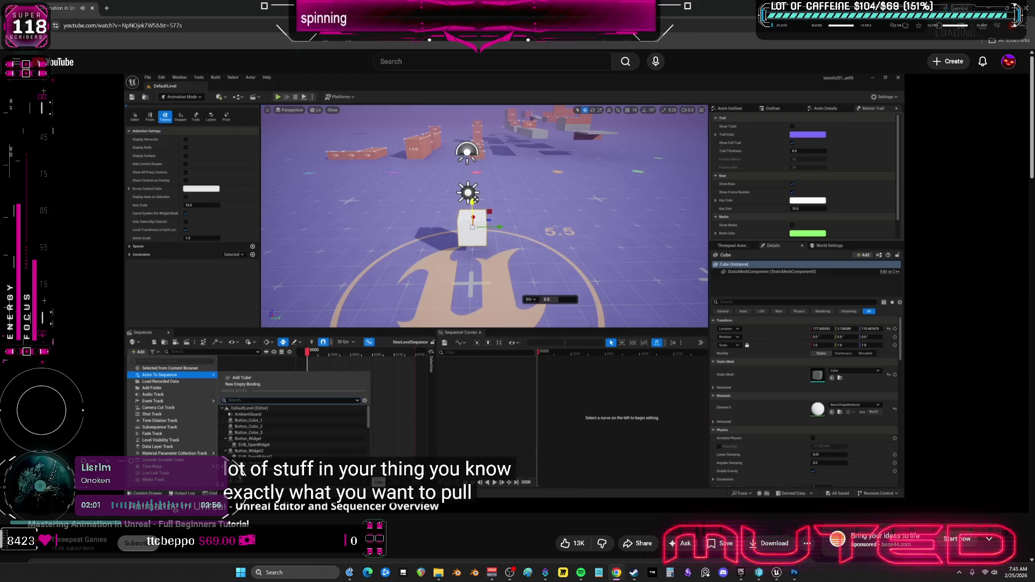
# Pause the tutorial and return to Unreal, dragging the Sequencer and outliner panels taller
pyautogui.press('k')
pyautogui.hotkey('alt', 'Tab')
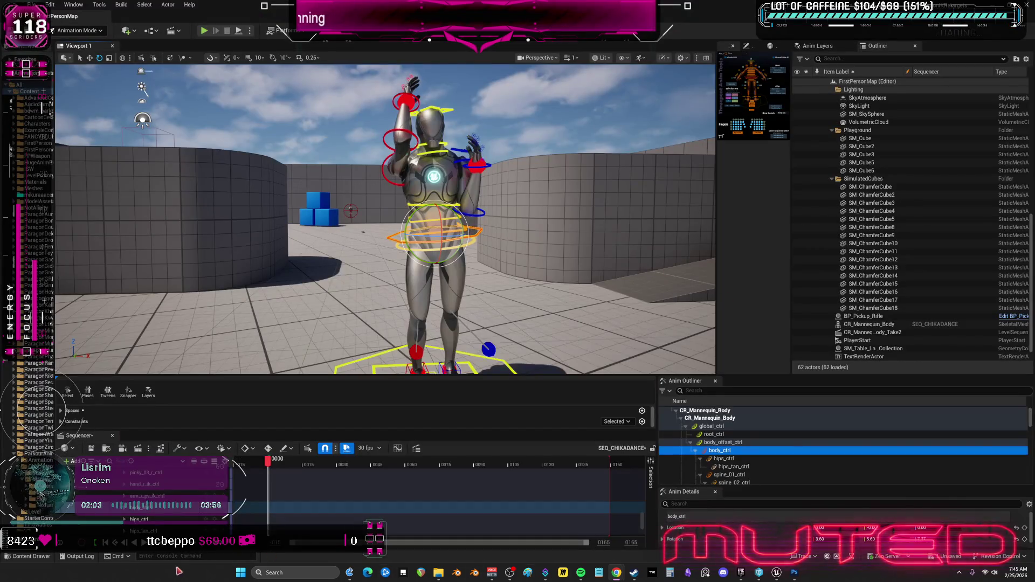
pyautogui.moveTo(88, 380); pyautogui.dragTo(89, 183)
pyautogui.scroll(10, 124, 425)
pyautogui.scroll(5, 99, 429)
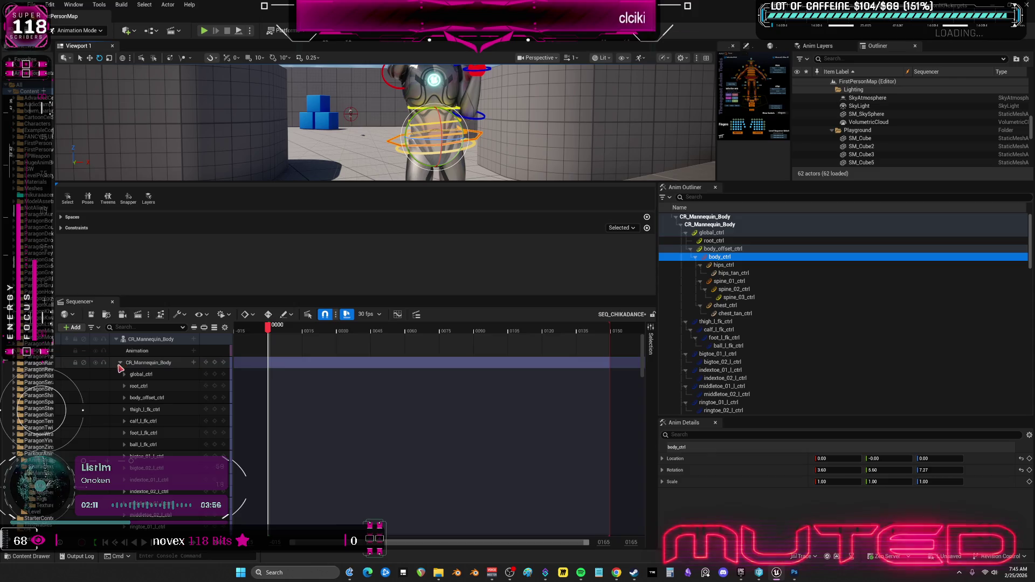
# Collapse the CR_Mannequin_Body control list and dismiss the Add Track menu without adding anything
pyautogui.click(120, 364)
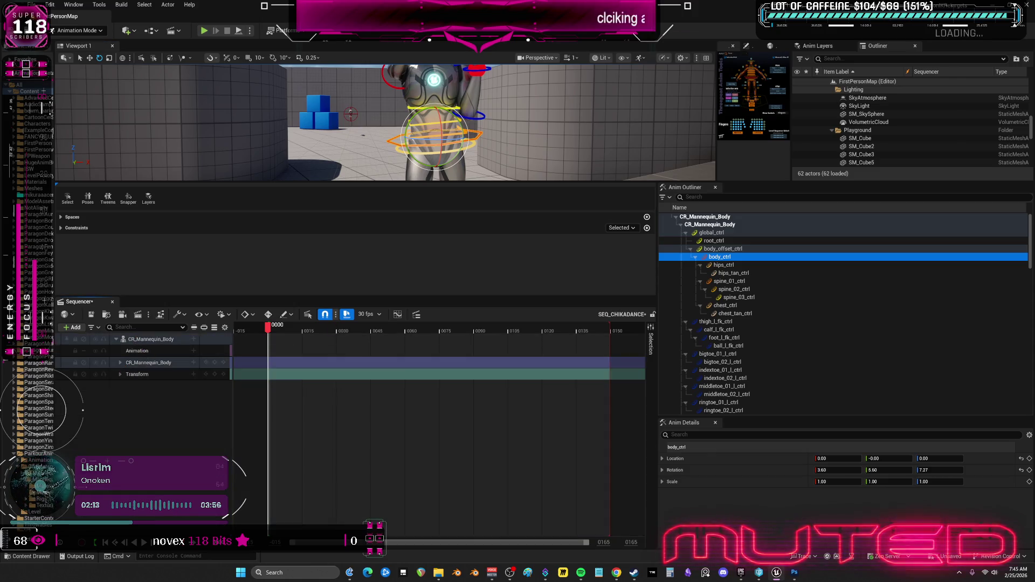
pyautogui.click(79, 325)
pyautogui.moveTo(135, 360)
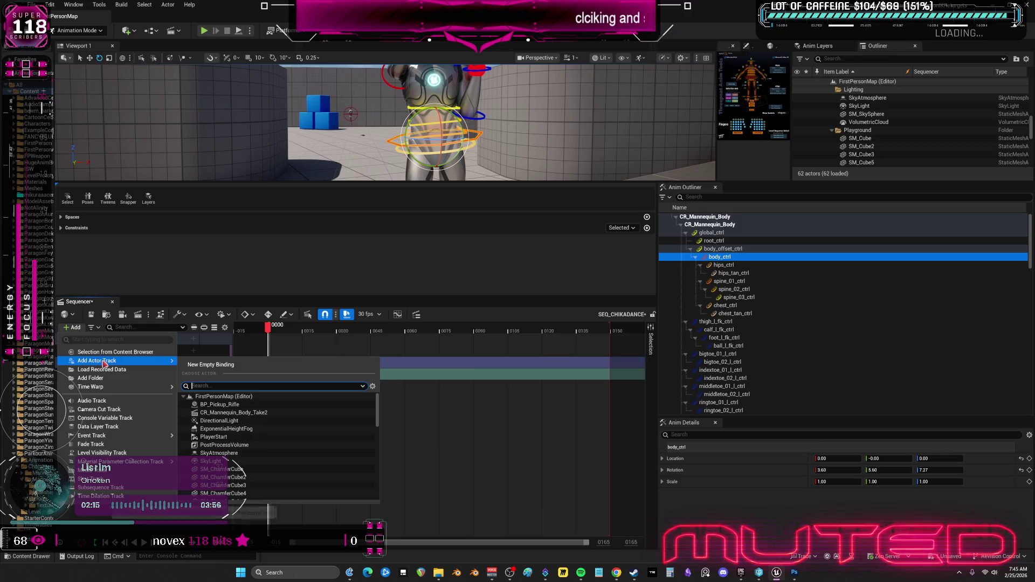
pyautogui.click(214, 497)
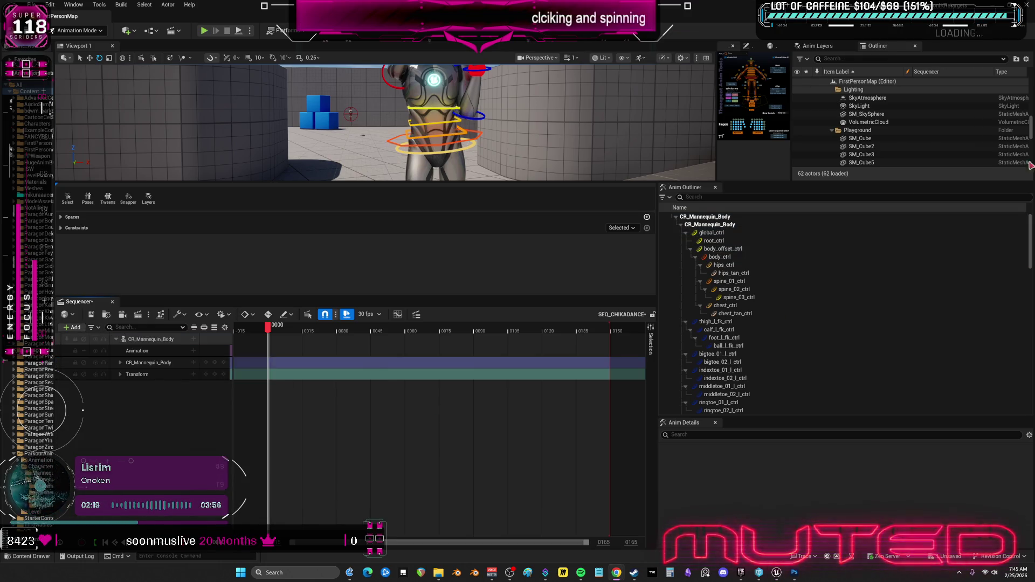
# Check the tutorial on spawnable bindings, then select the CR_Mannequin_Body track in Unreal
pyautogui.hotkey('alt', 'Tab')
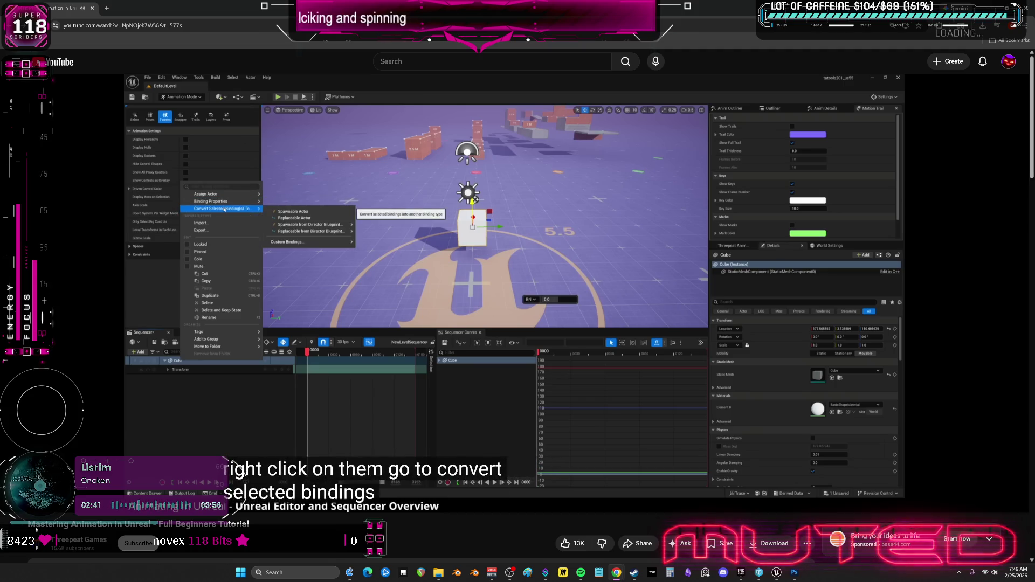
pyautogui.click(399, 256)
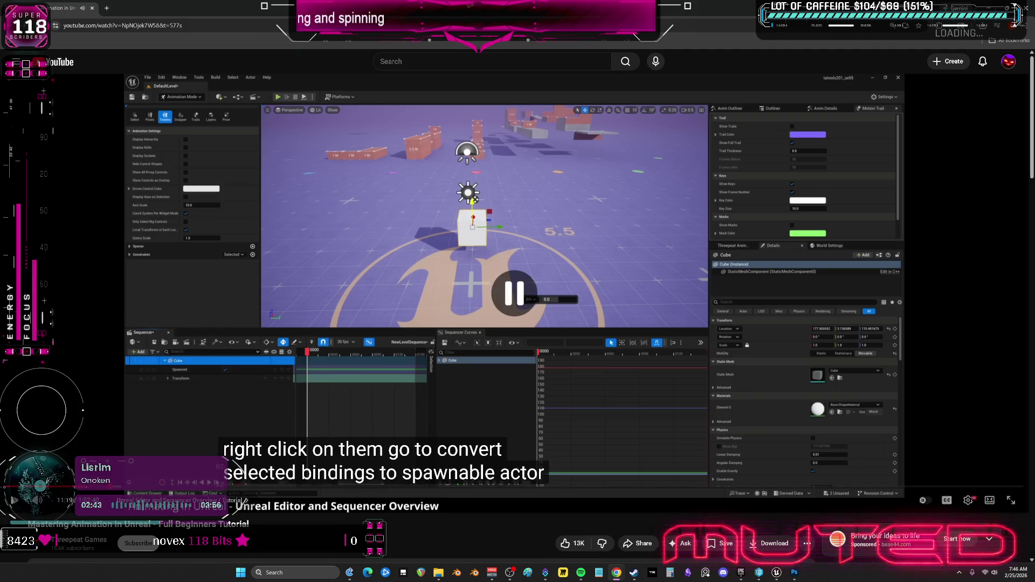
pyautogui.hotkey('alt', 'Tab')
pyautogui.click(156, 364)
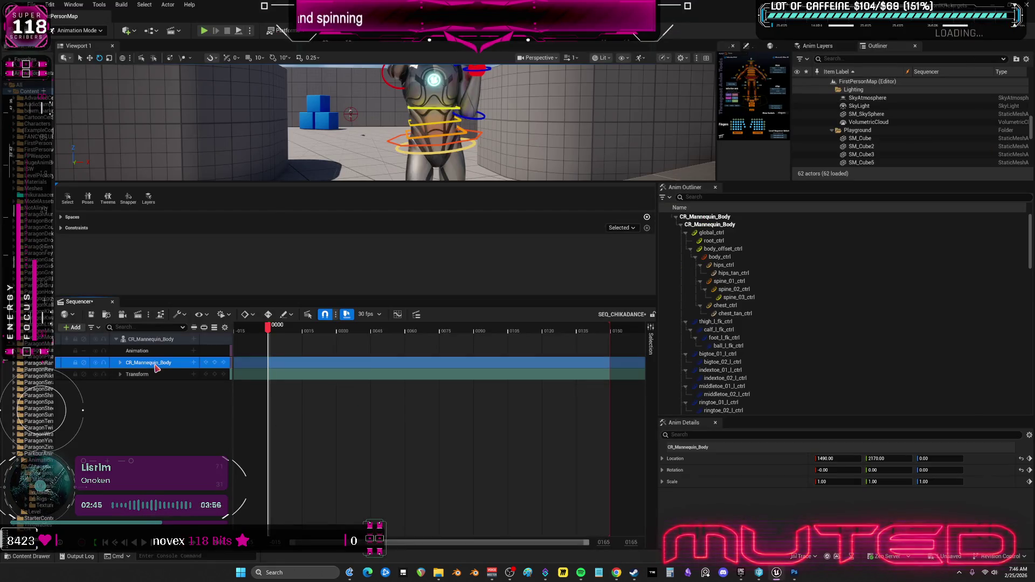
pyautogui.rightClick(156, 364)
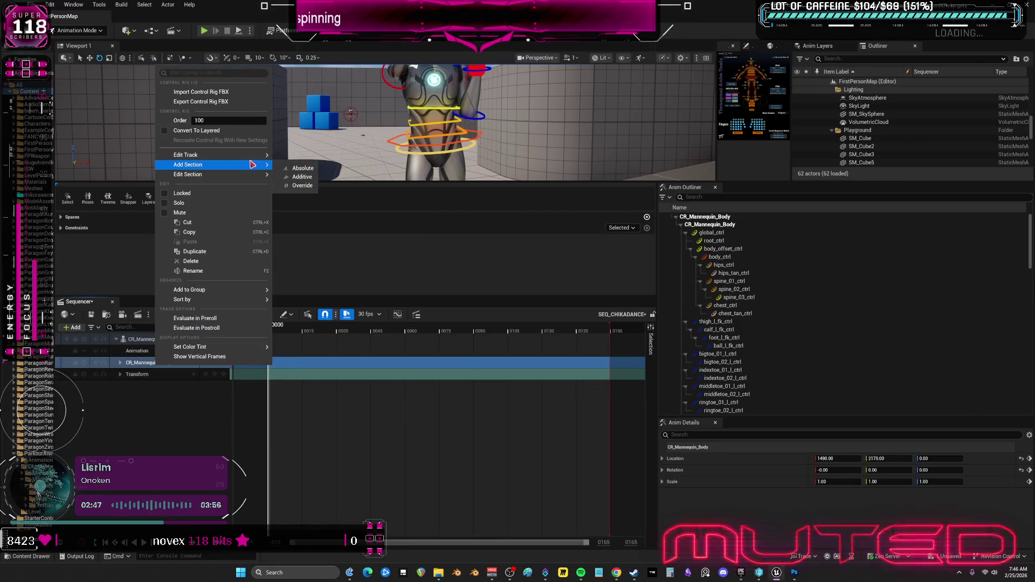
pyautogui.moveTo(252, 157)
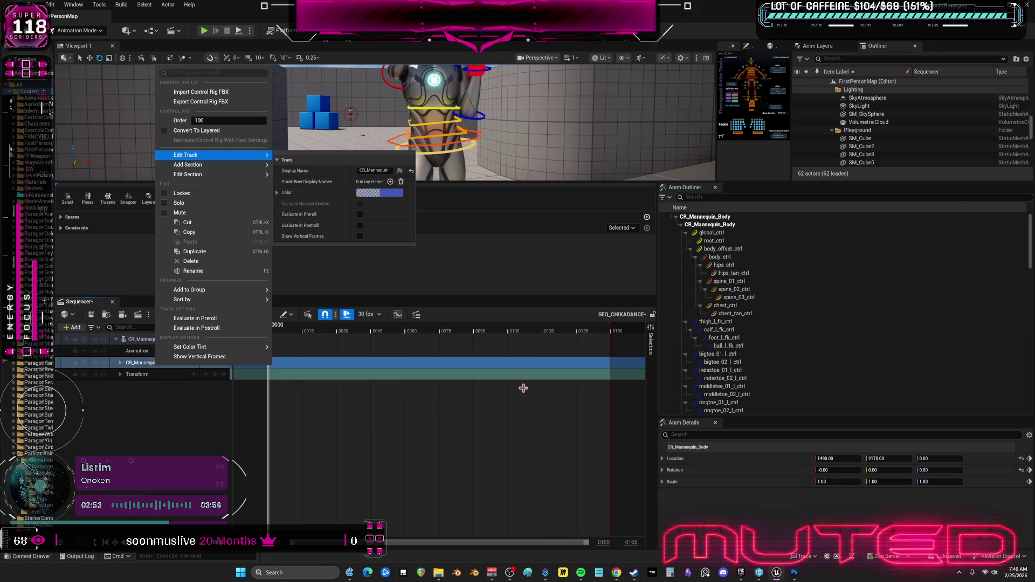
pyautogui.click(616, 573)
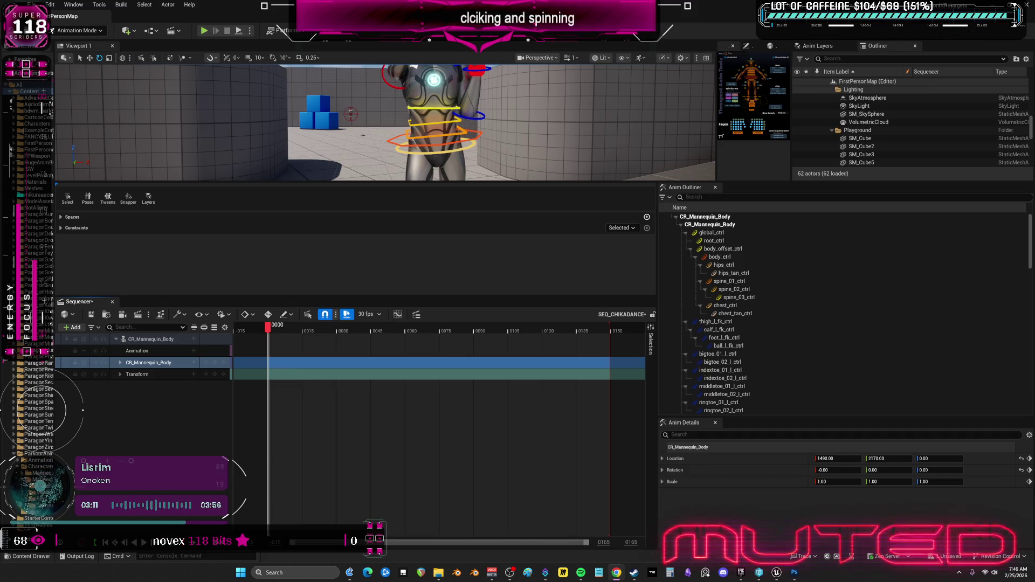
# Convert the CR_Mannequin_Body binding to a Spawnable Actor via Convert Selected Binding(s) To
pyautogui.click(146, 339)
pyautogui.rightClick(146, 339)
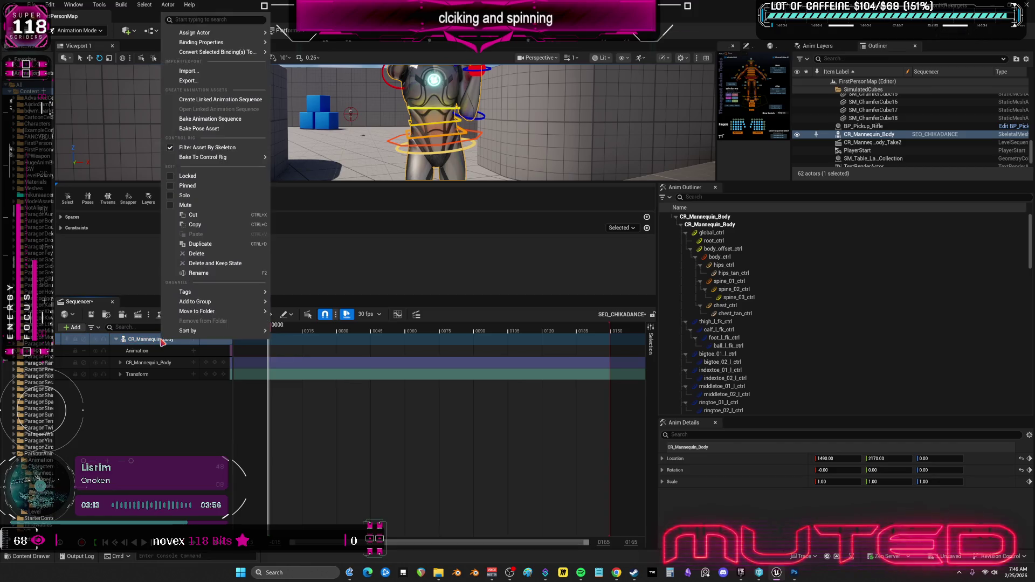
pyautogui.moveTo(253, 51)
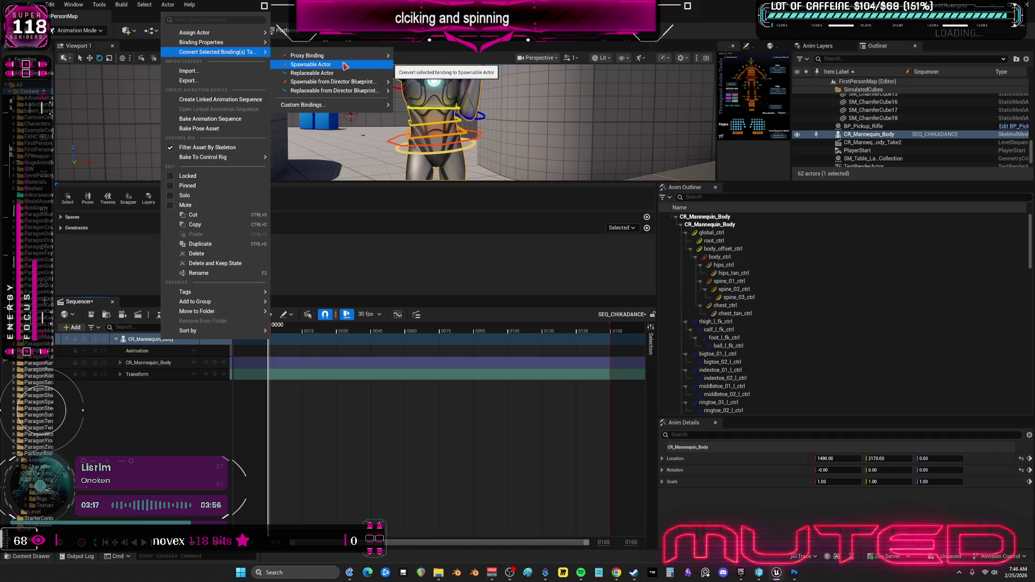
pyautogui.click(345, 65)
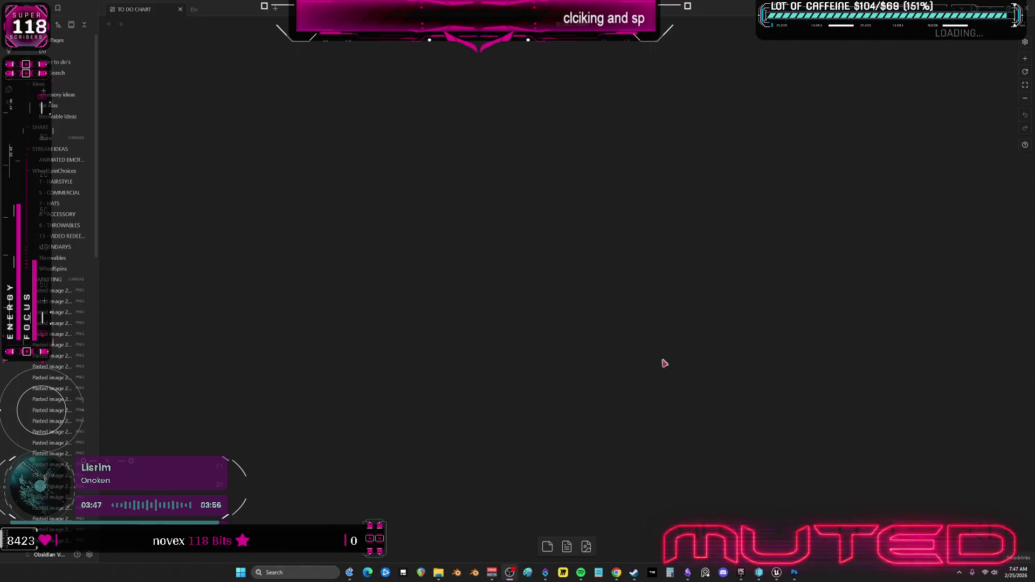
# Back in Unreal, review the mannequin binding's Convert Selected Binding(s) To submenu
pyautogui.click(776, 573)
pyautogui.rightClick(157, 339)
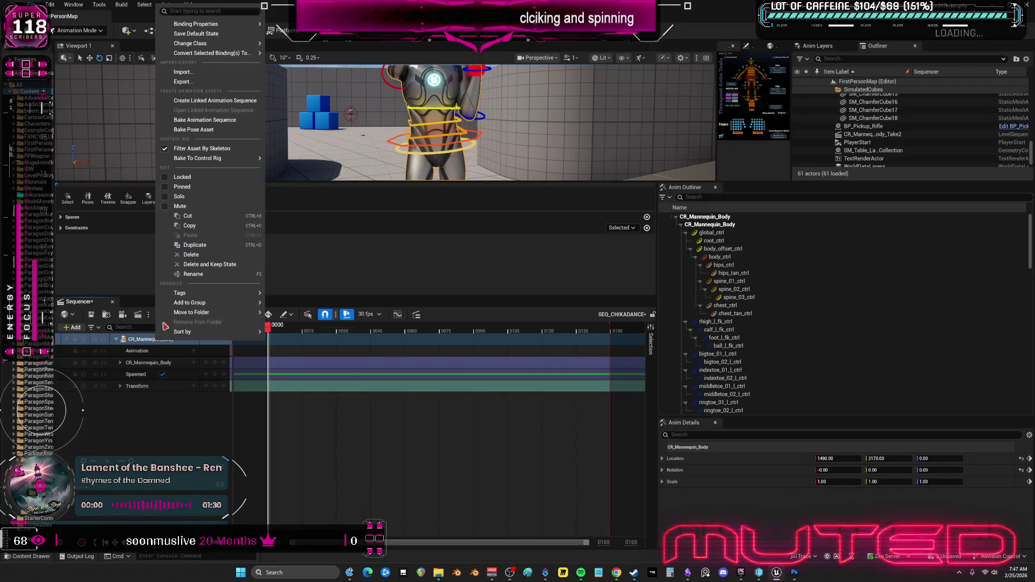
pyautogui.moveTo(229, 24)
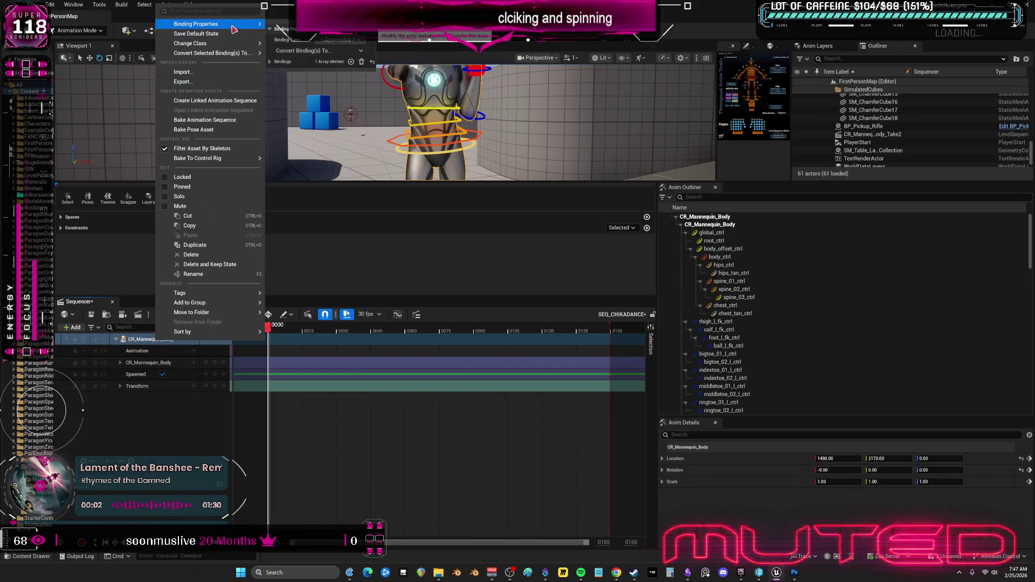
pyautogui.moveTo(240, 53)
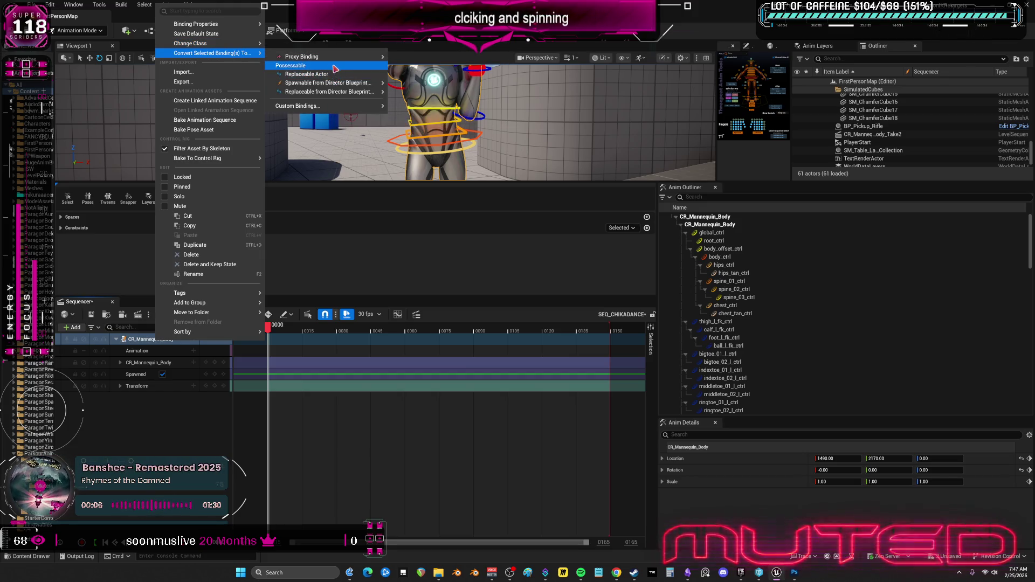
pyautogui.moveTo(205, 302)
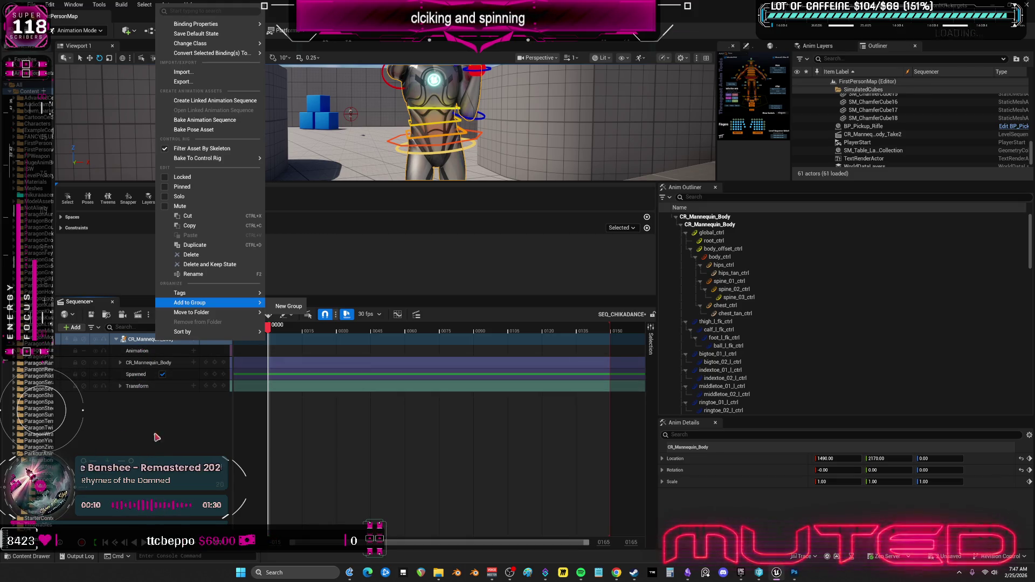
pyautogui.click(161, 455)
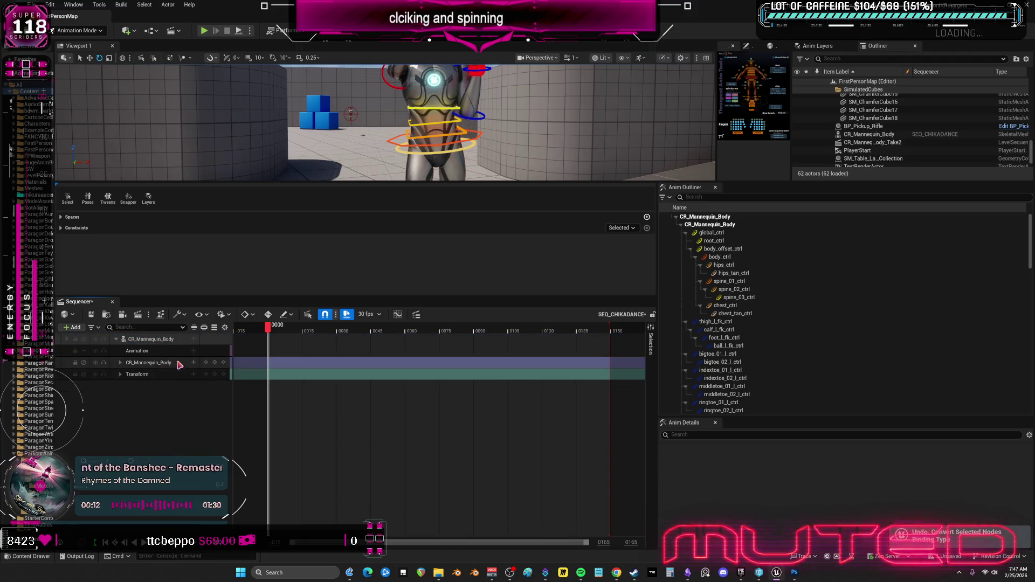
# Snip the reopened binding-conversion menu and paste the image onto the Obsidian TO DO CHART canvas
pyautogui.rightClick(165, 342)
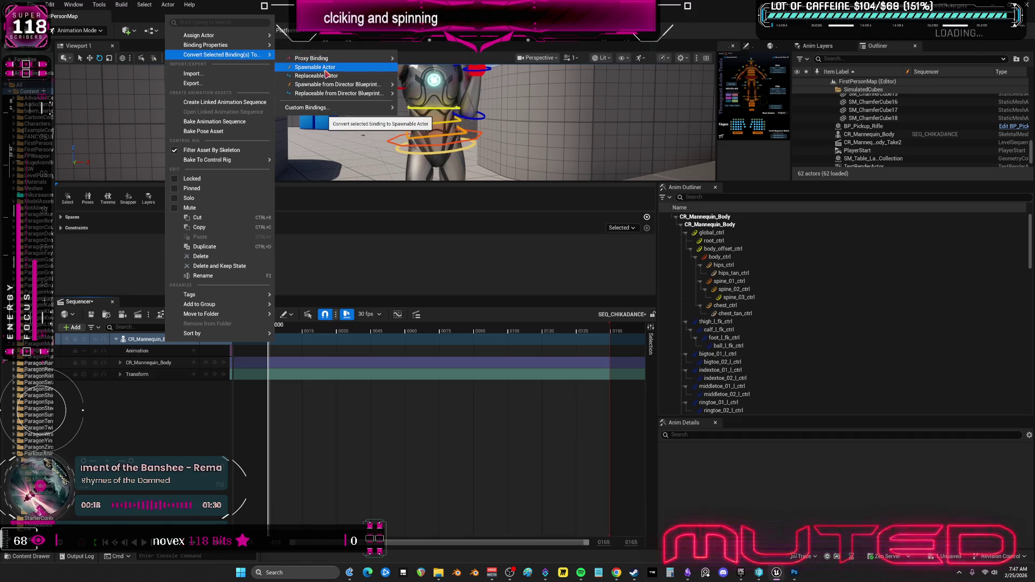
pyautogui.press('super+shift+s')
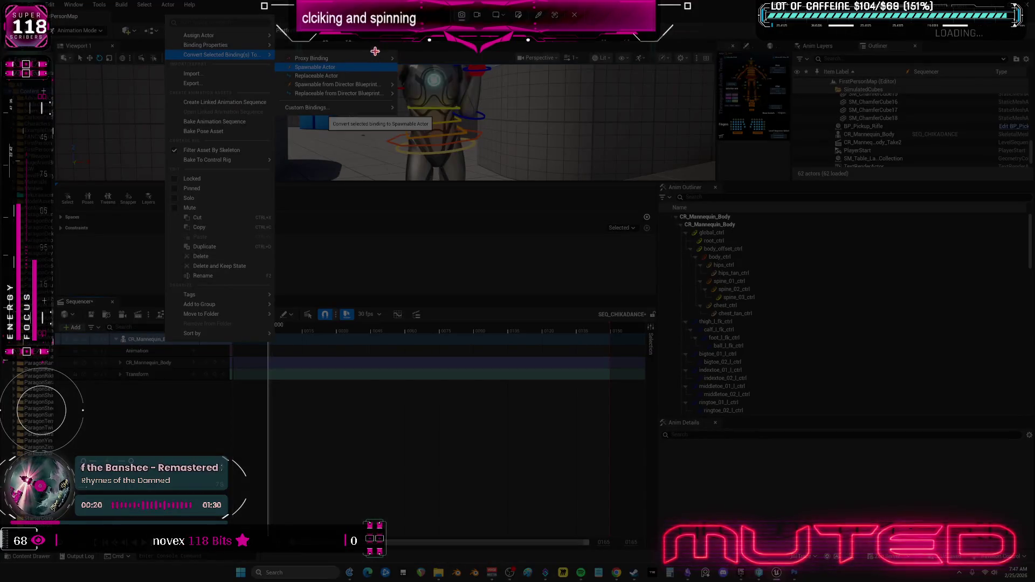
pyautogui.moveTo(399, 11); pyautogui.dragTo(162, 126)
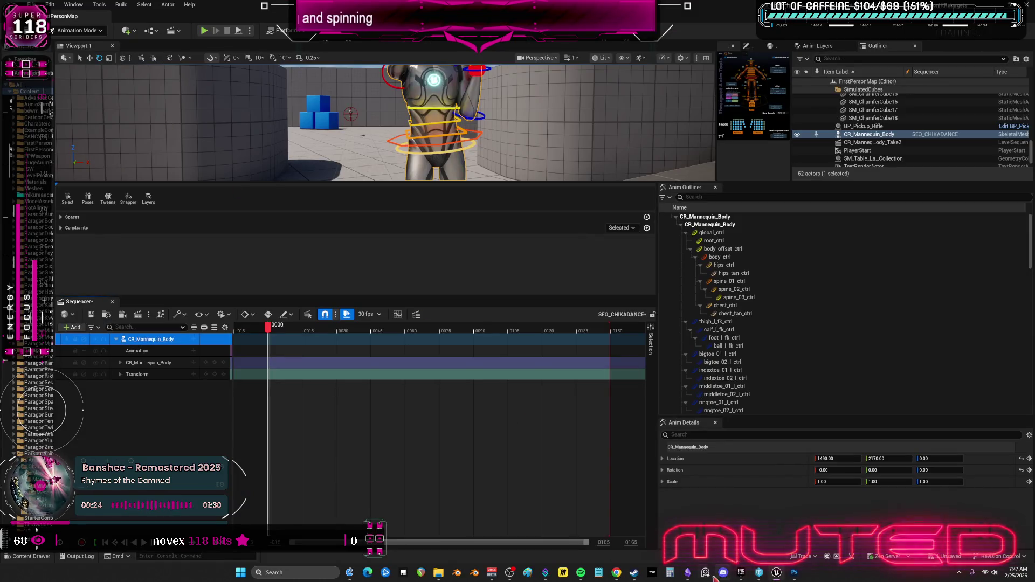
pyautogui.click(687, 572)
pyautogui.hotkey('ctrl', 'v')
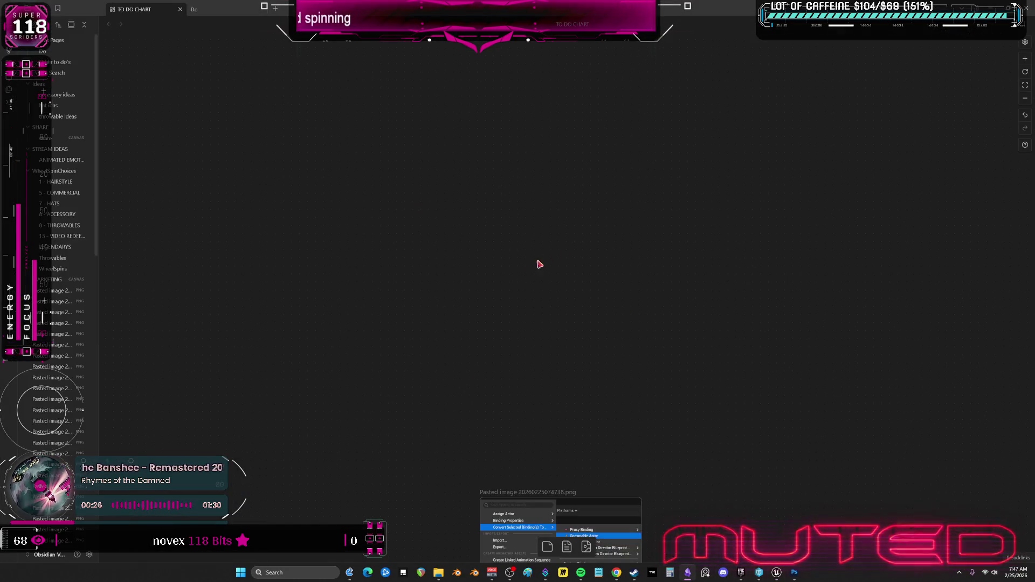
# Zoom out the canvas and start rewriting the green note on what a spawnable actor does
pyautogui.rightClick(408, 200)
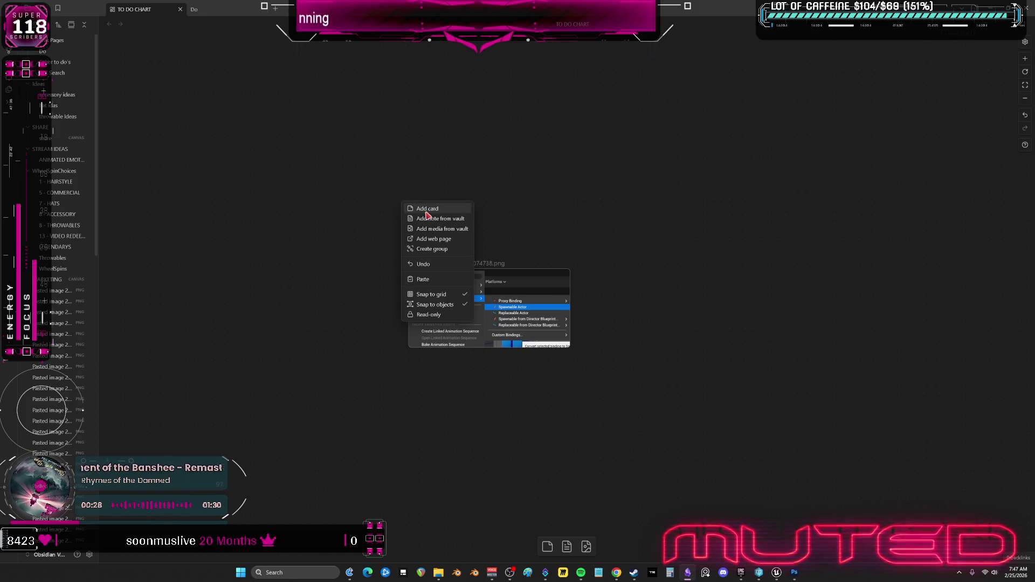
pyautogui.hotkey('shift', '-')
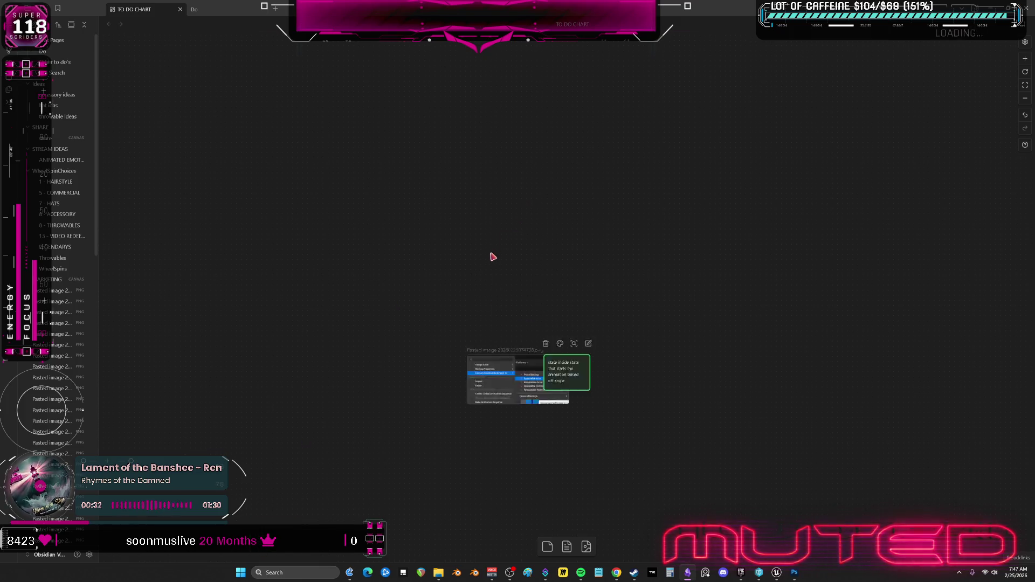
pyautogui.scroll(5, 603, 434)
pyautogui.doubleClick(484, 222)
pyautogui.moveTo(490, 216); pyautogui.dragTo(681, 215)
pyautogui.hotkey('ctrl', 'a')
pyautogui.write('ri')
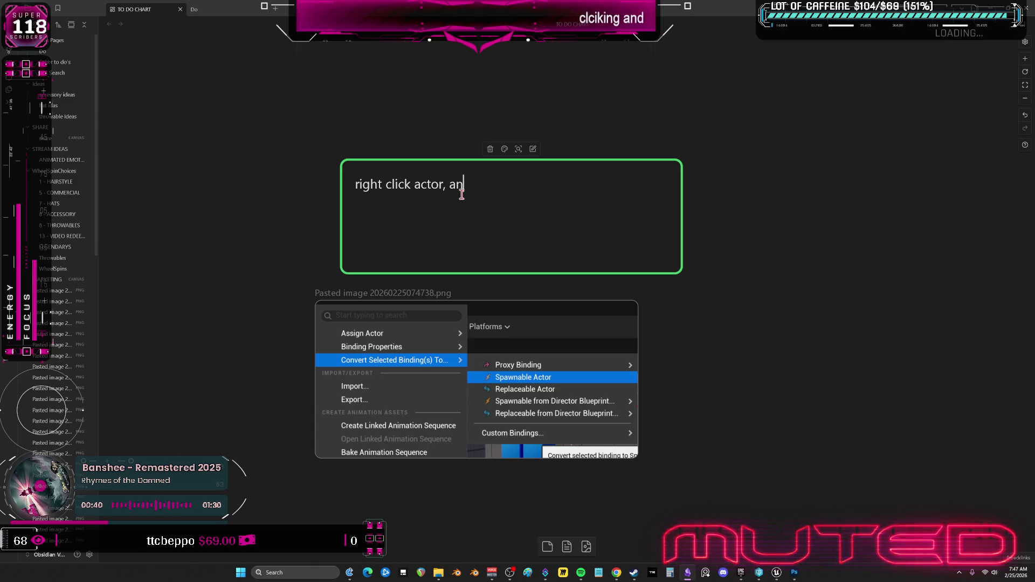
pyautogui.write('make')
pyautogui.write('actor. mov')
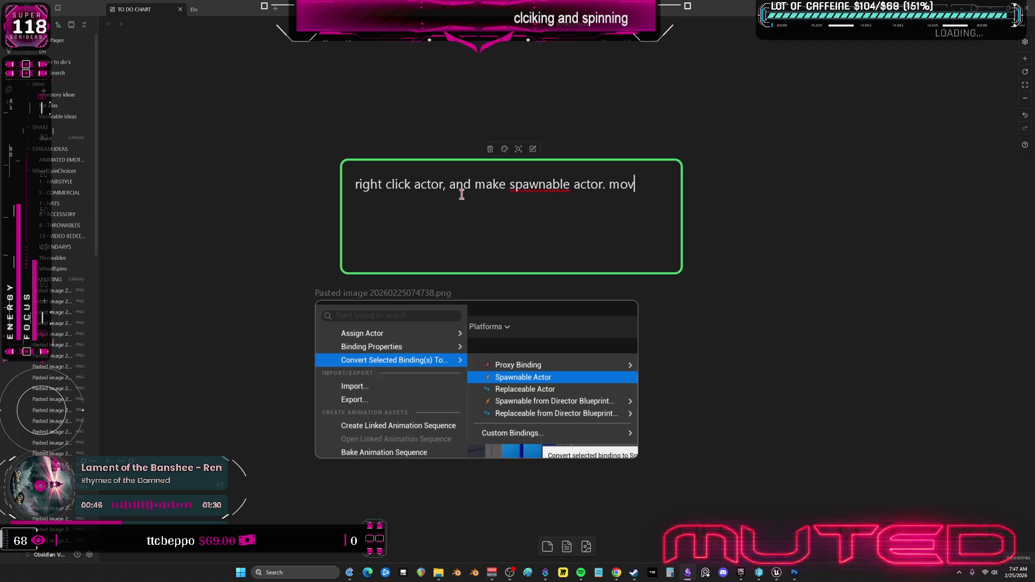
pyautogui.write('es the actor o')
pyautogui.write('ut the level')
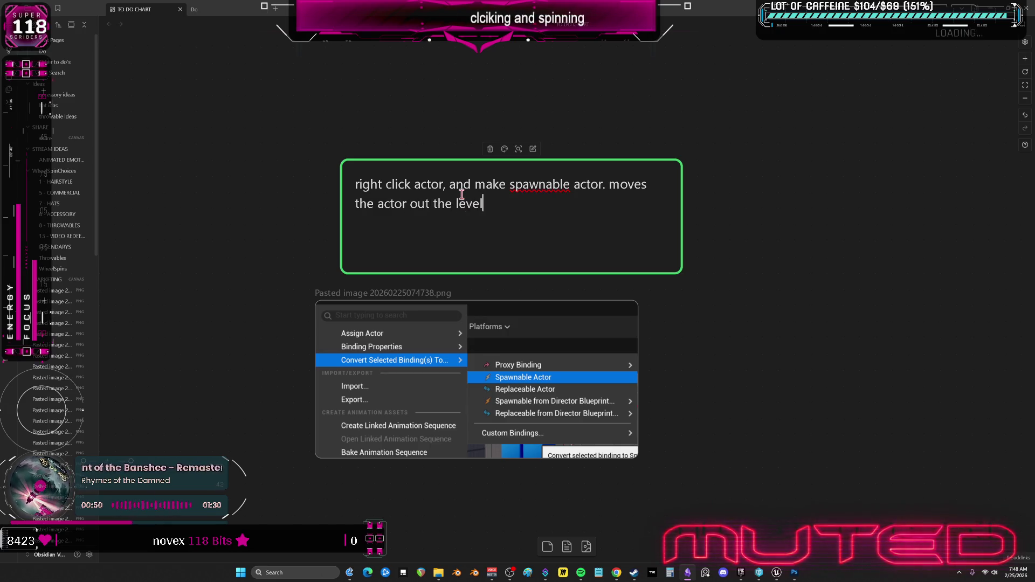
pyautogui.press('BackSpace')
pyautogui.press('BackSpace')
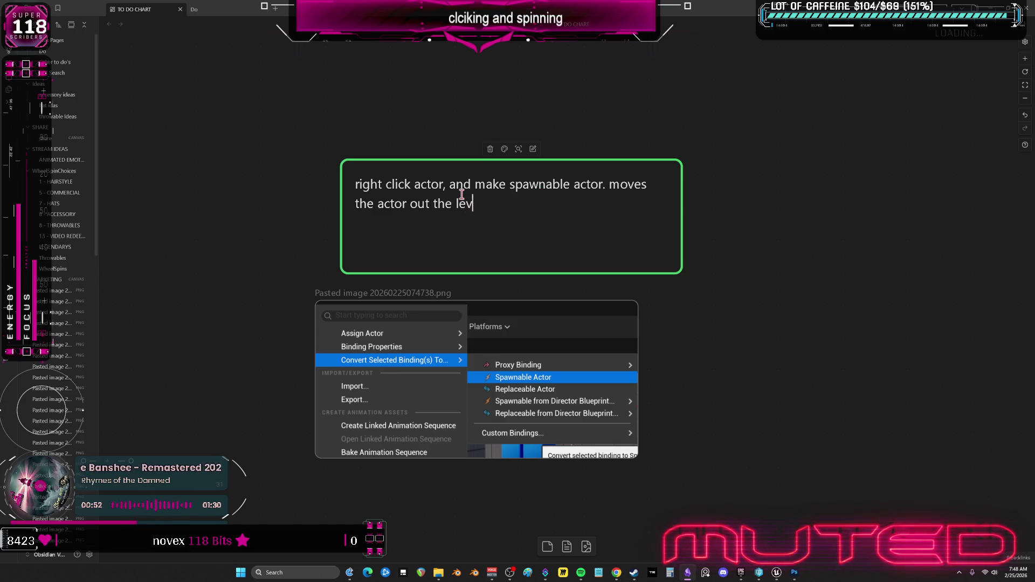
pyautogui.press('BackSpace')
pyautogui.press('BackSpace')
pyautogui.press('BackSpace')
# Continue the note: 'into the sequencer instead. the sequence owns the actor now', ending 'brings the actors in'
pyautogui.write('of the level and ')
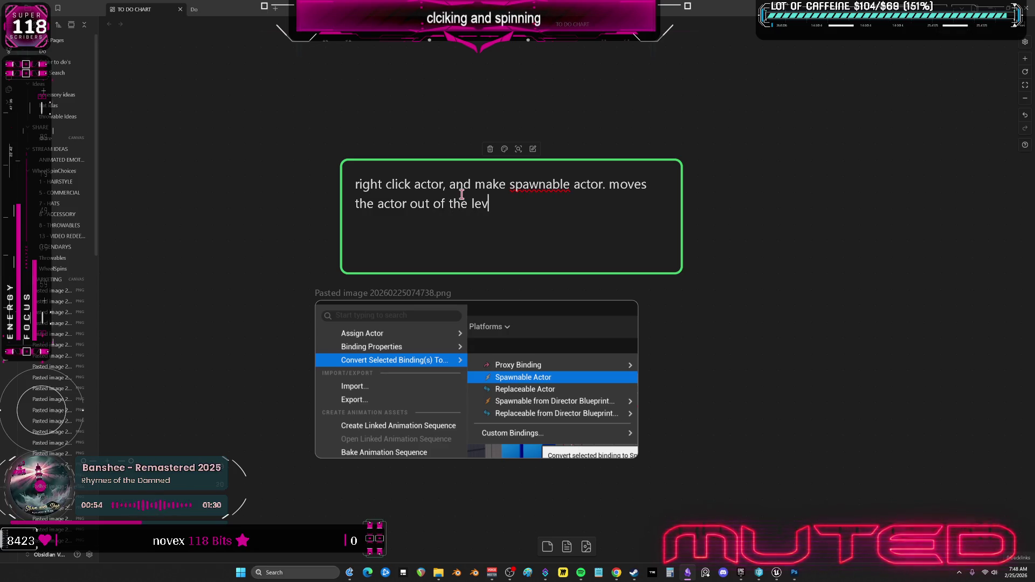
pyautogui.write('into the seque')
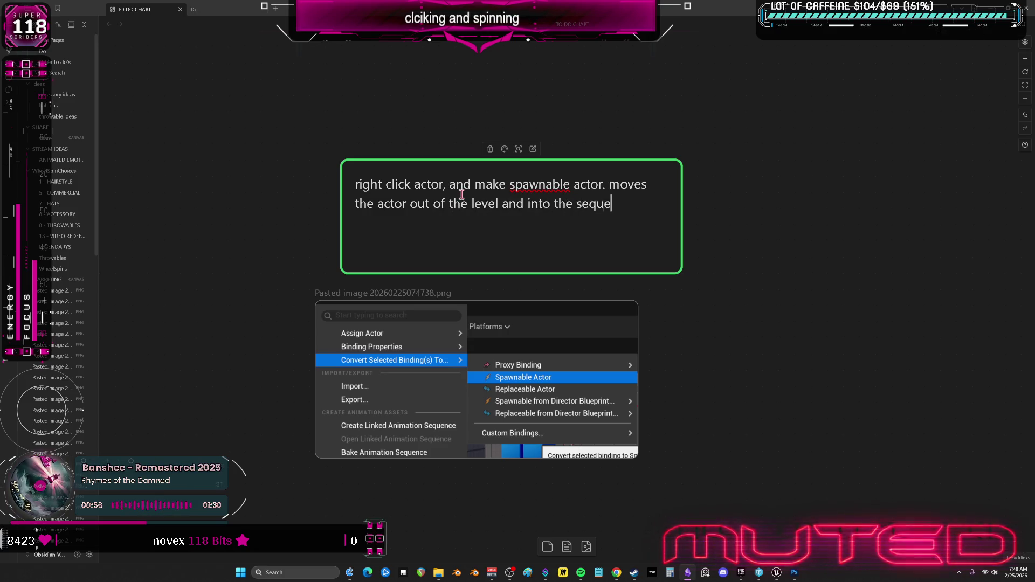
pyautogui.write('encer')
pyautogui.press('BackSpace')
pyautogui.press('BackSpace')
pyautogui.press('BackSpace')
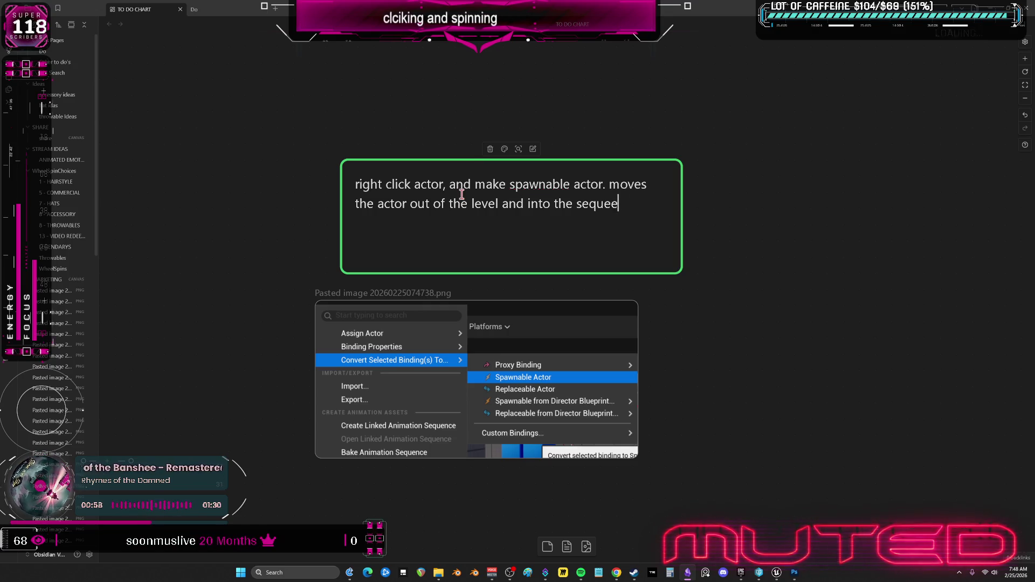
pyautogui.write('nce instead. ')
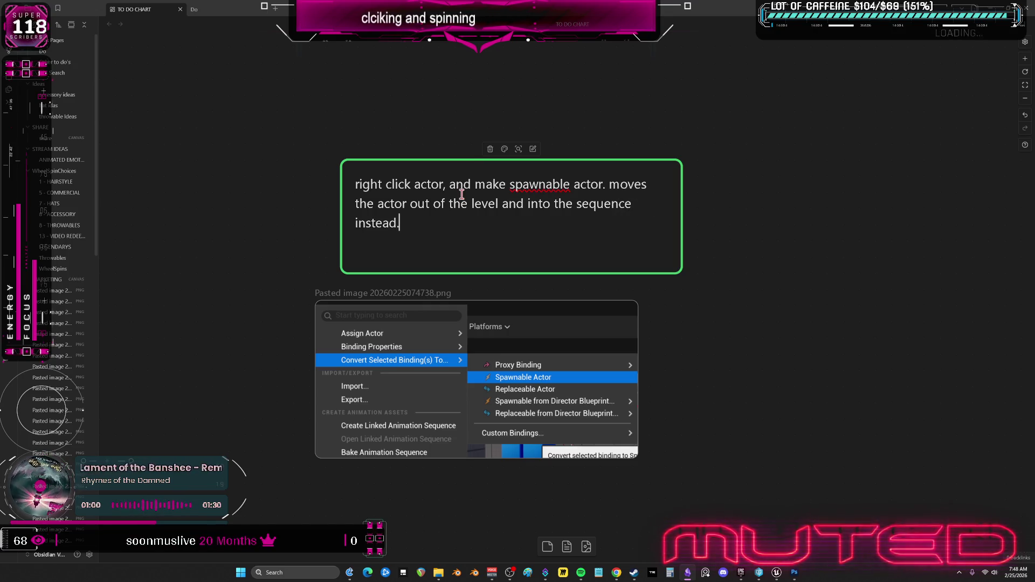
pyautogui.write('the sequence ')
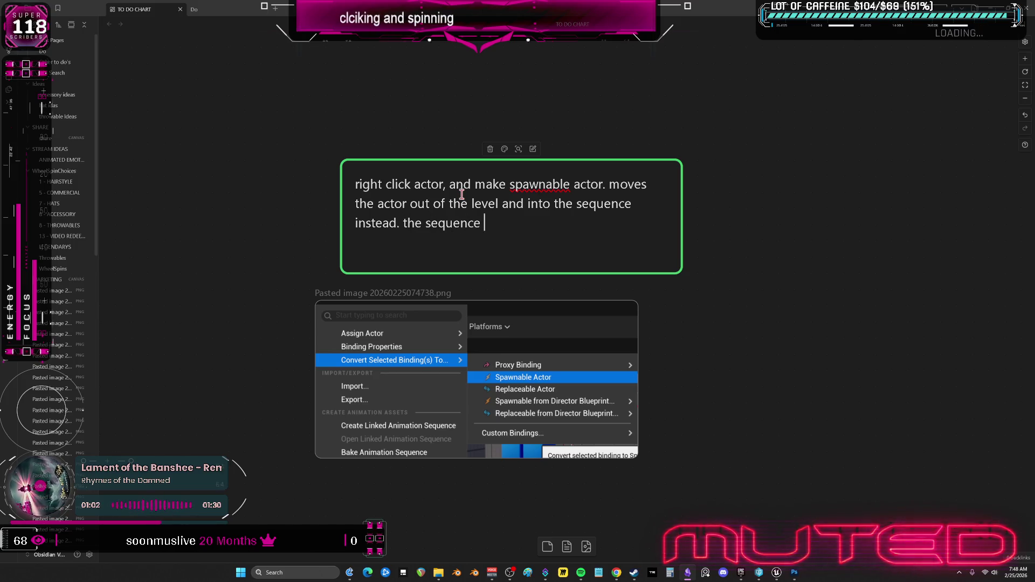
pyautogui.write('owns the')
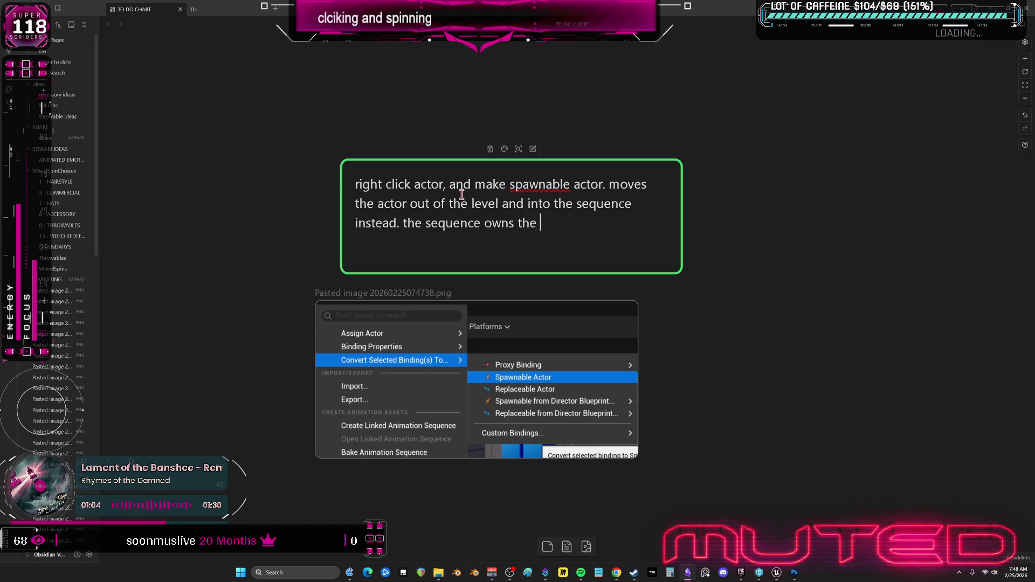
pyautogui.write(' actor now in the')
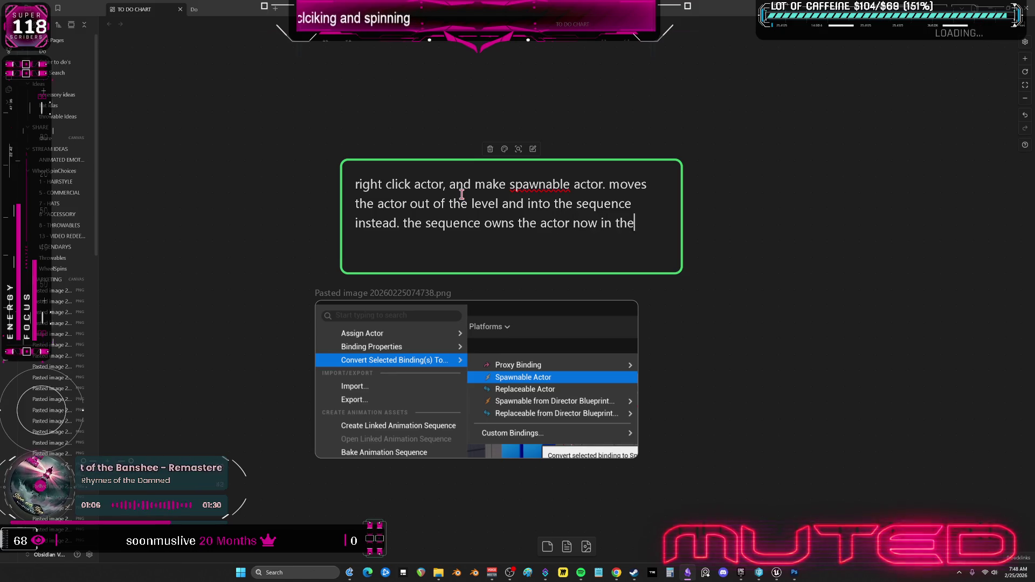
pyautogui.write(' world. so can put the sequencei n')
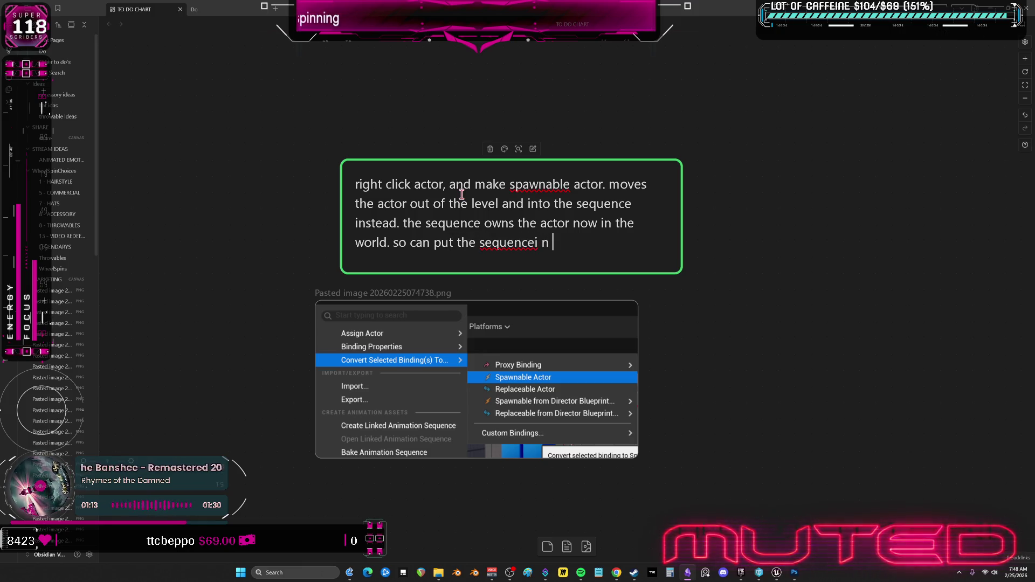
pyautogui.press('BackSpace')
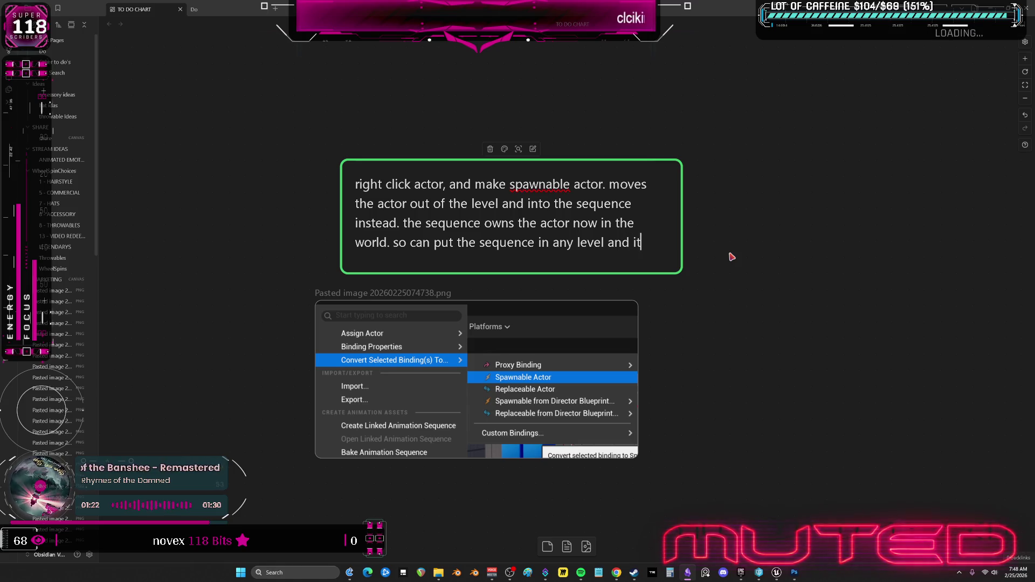
pyautogui.write('brings the actors')
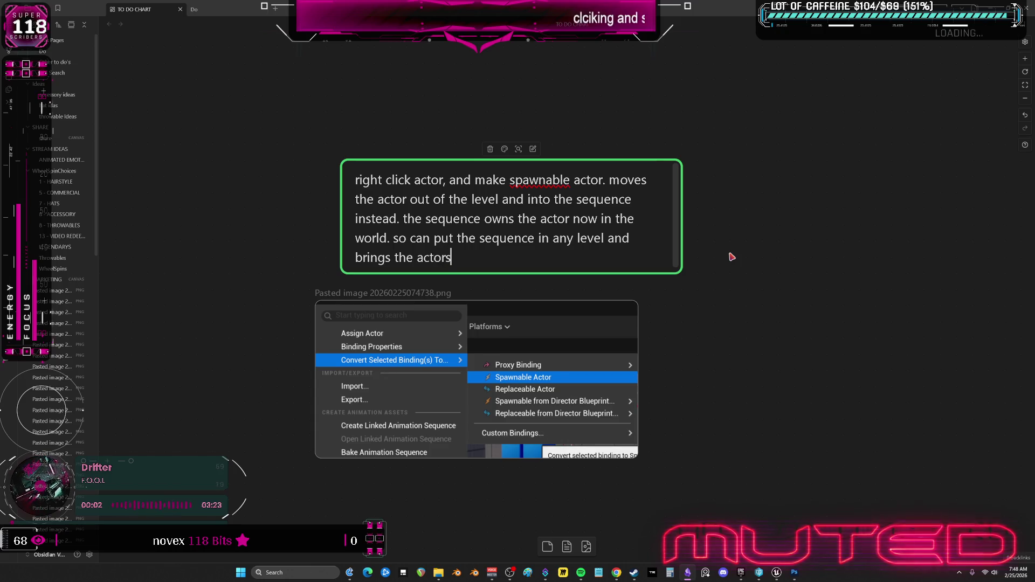
pyautogui.write(' in')
pyautogui.click(747, 273)
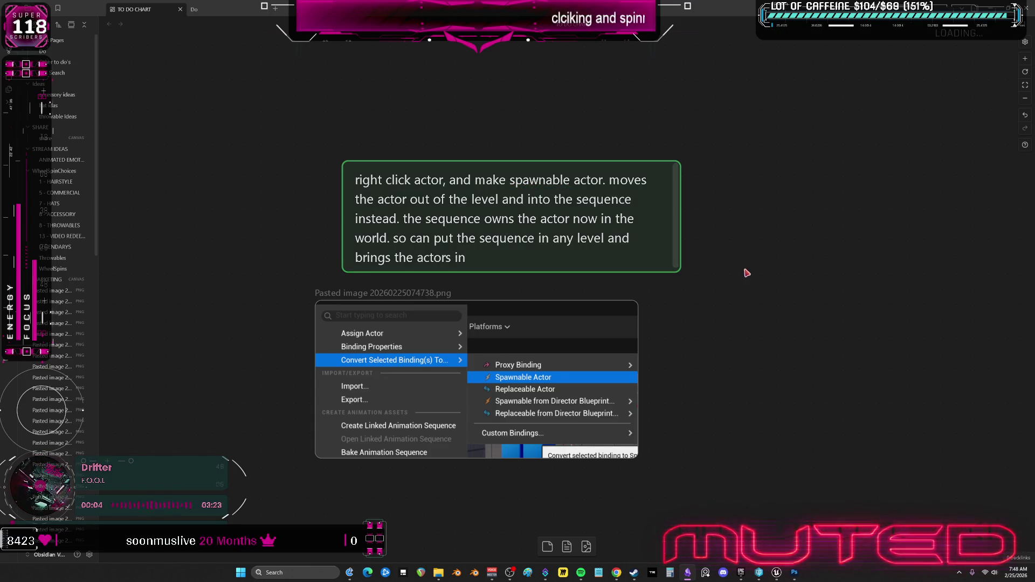
# Undo the last canvas change and switch to the browser's Unreal tutorial
pyautogui.hotkey('alt', 'Tab')
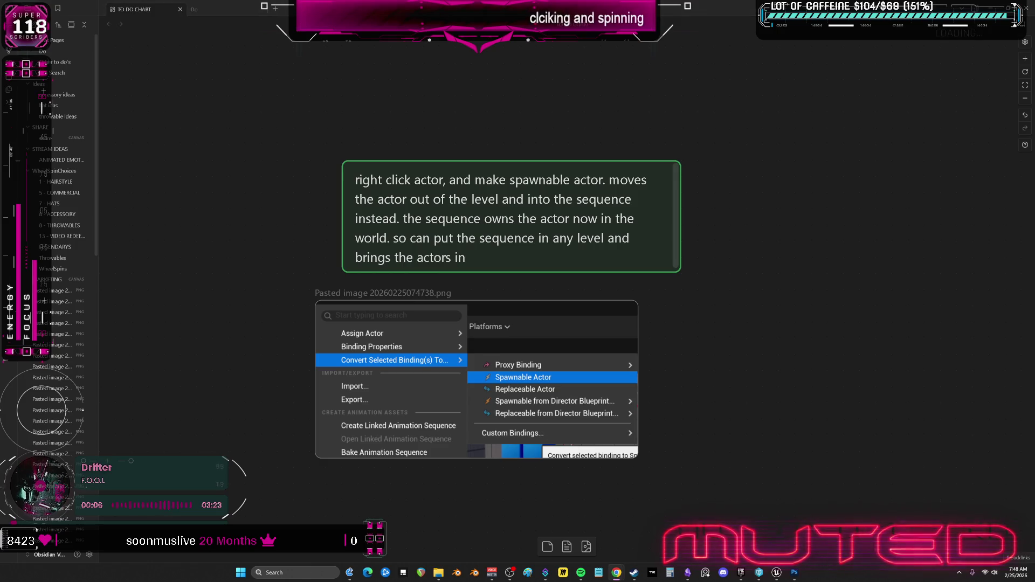
pyautogui.hotkey('alt', 'Tab')
pyautogui.hotkey('ctrl', 'z')
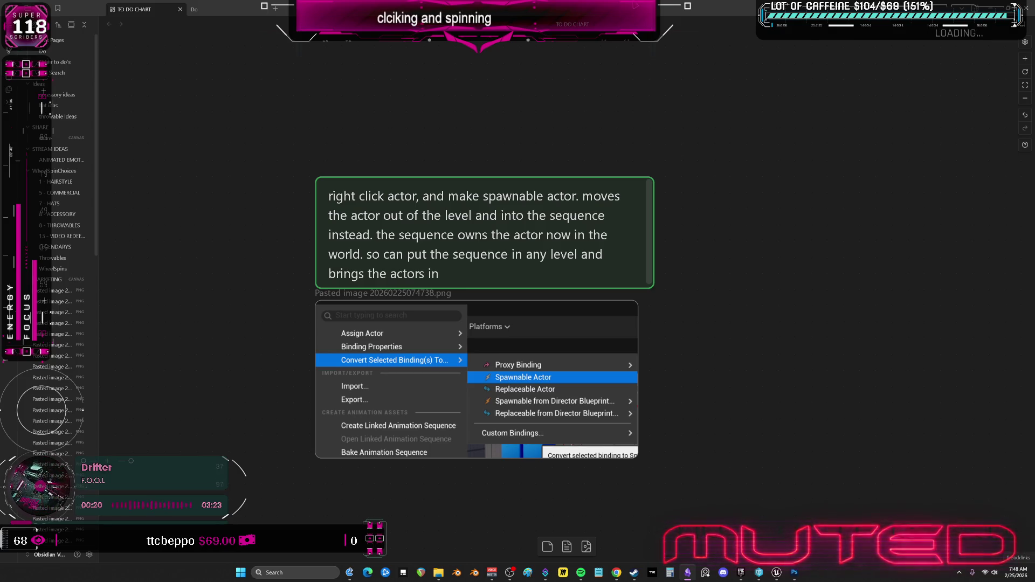
pyautogui.hotkey('alt', 'Tab')
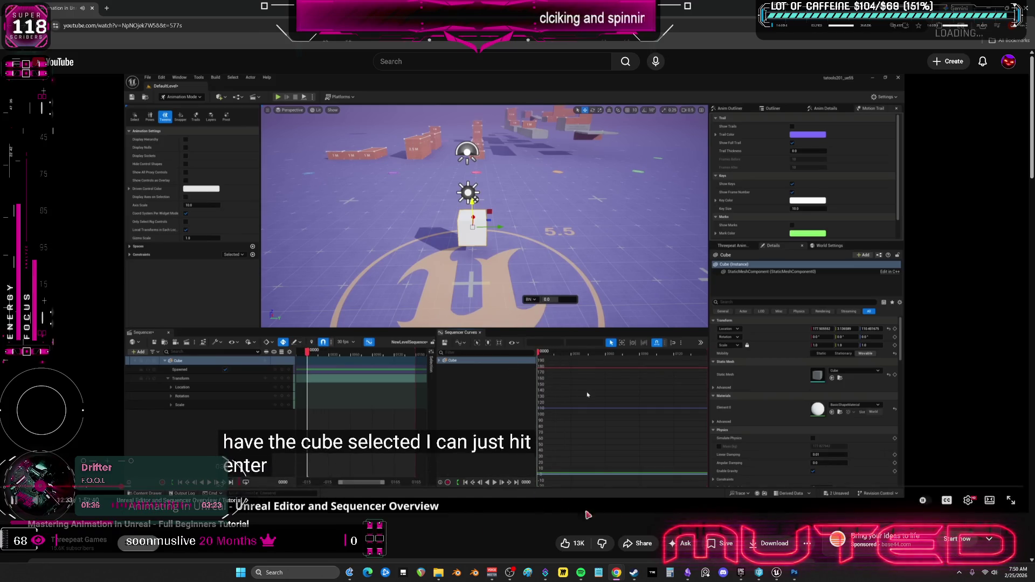
pyautogui.click(963, 502)
# Play the tutorial at 2.00x playback speed, then pause it
pyautogui.click(933, 452)
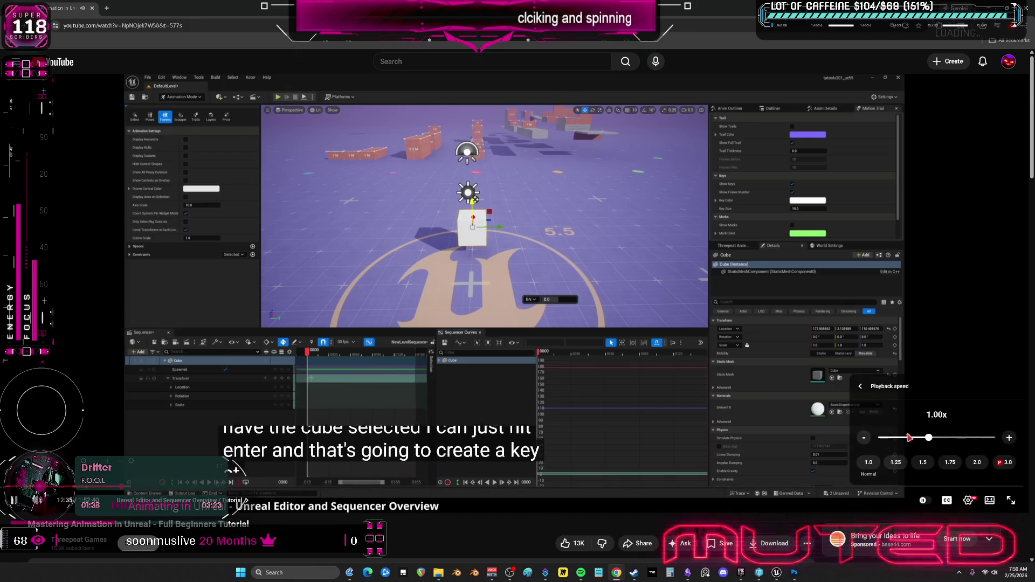
pyautogui.moveTo(928, 437); pyautogui.dragTo(991, 438)
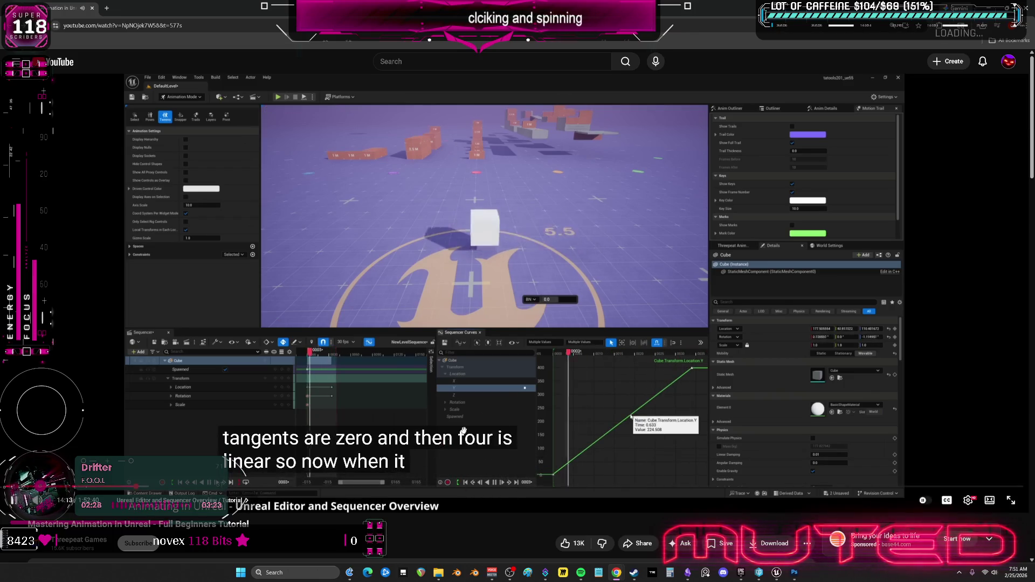
pyautogui.click(592, 339)
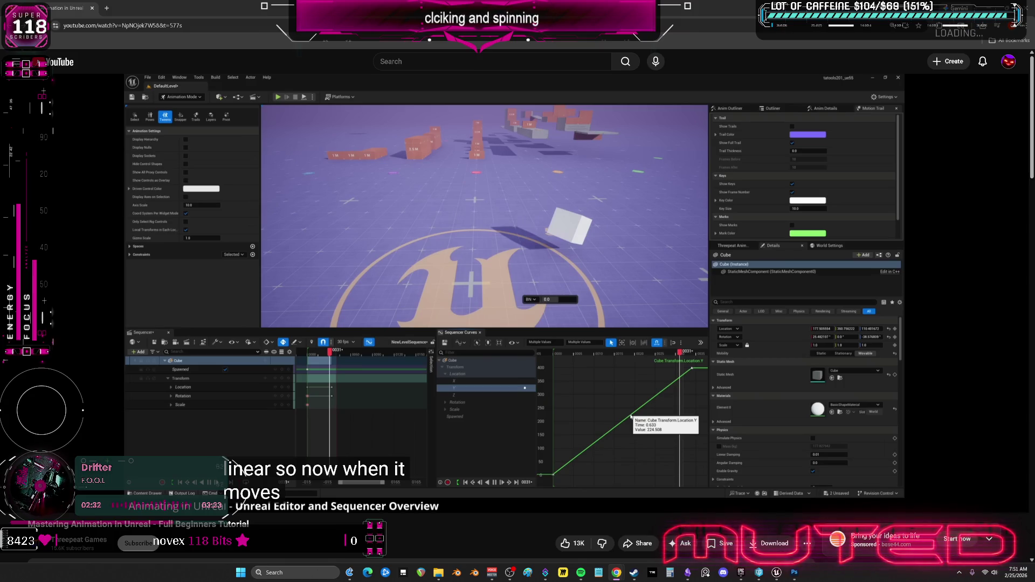
# Open fab.com in a new browser tab
pyautogui.hotkey('ctrl', 't')
pyautogui.write('fab.com')
pyautogui.press('Return')
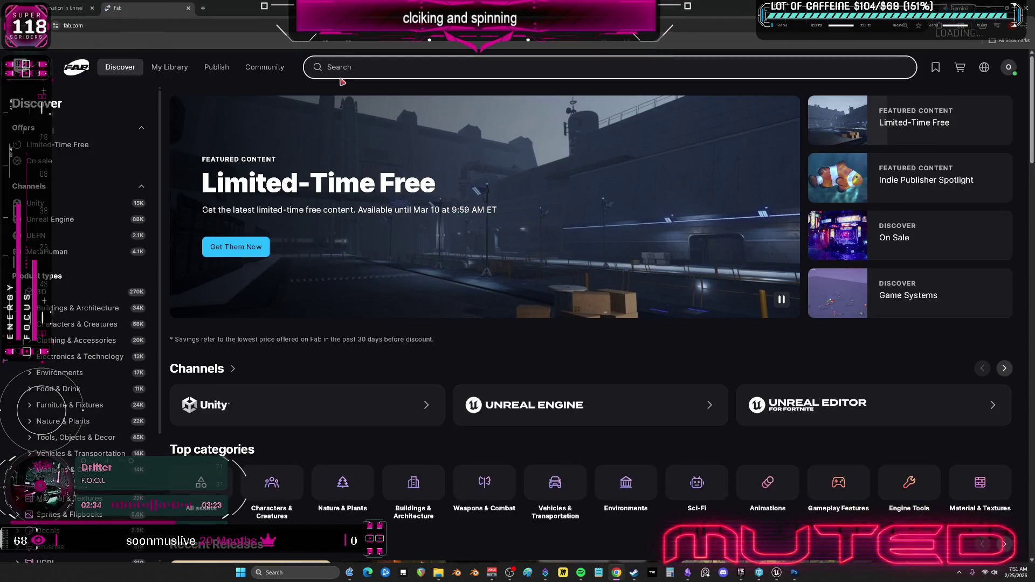
# Search Fab for 'ease' and browse the Ease Functions product's gallery screenshots
pyautogui.write('ease')
pyautogui.press('Return')
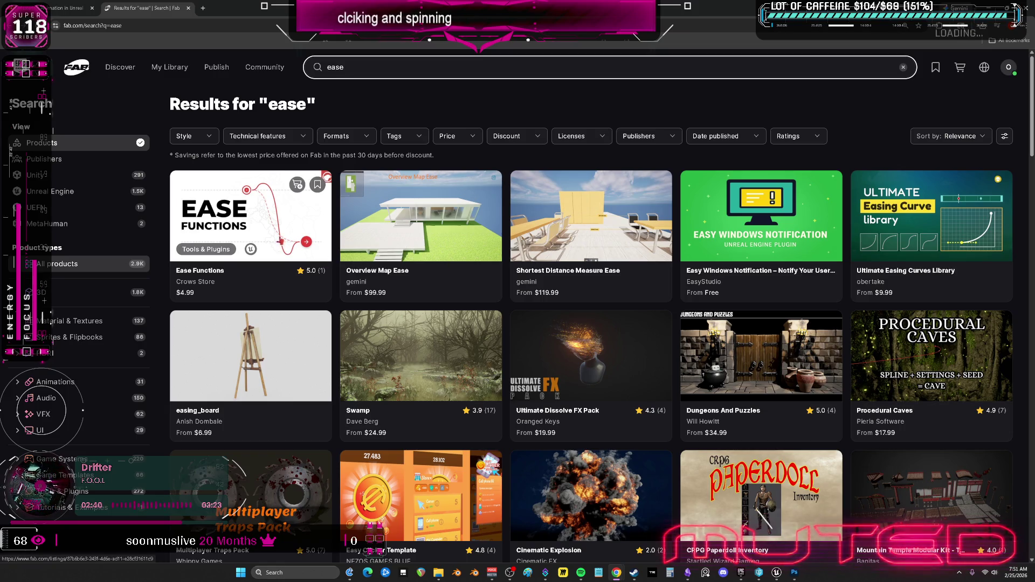
pyautogui.click(280, 238)
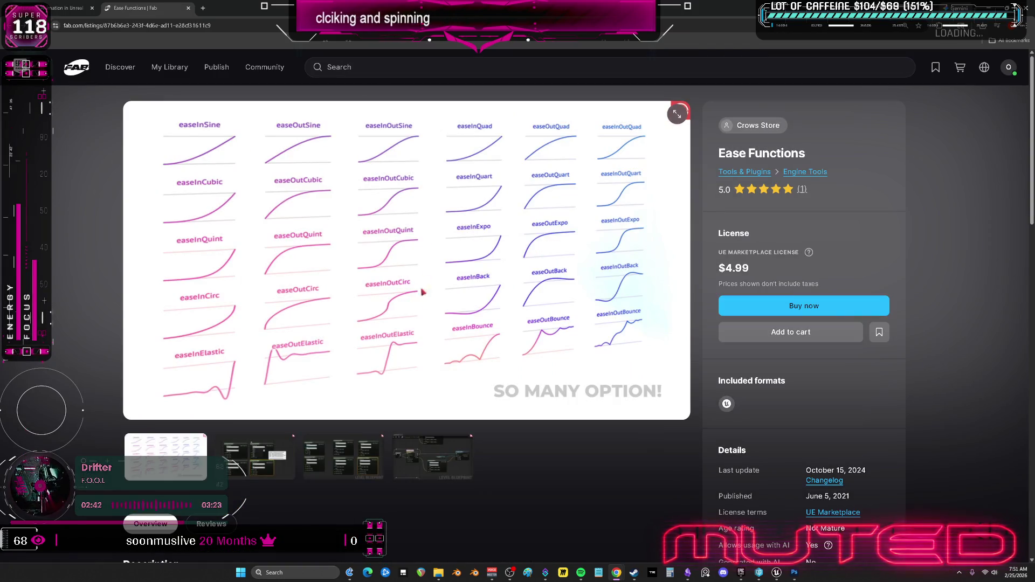
pyautogui.click(246, 448)
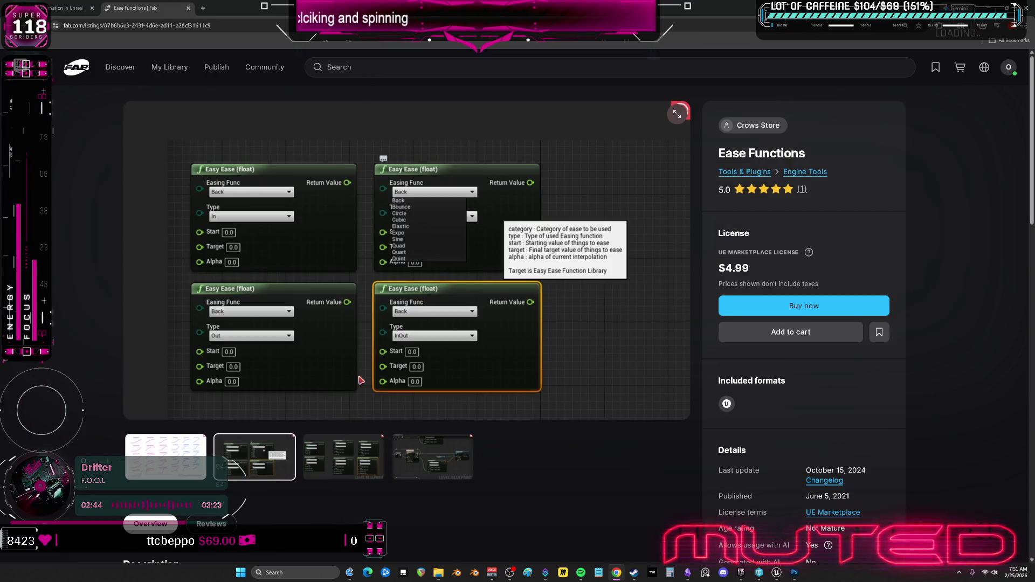
pyautogui.click(356, 442)
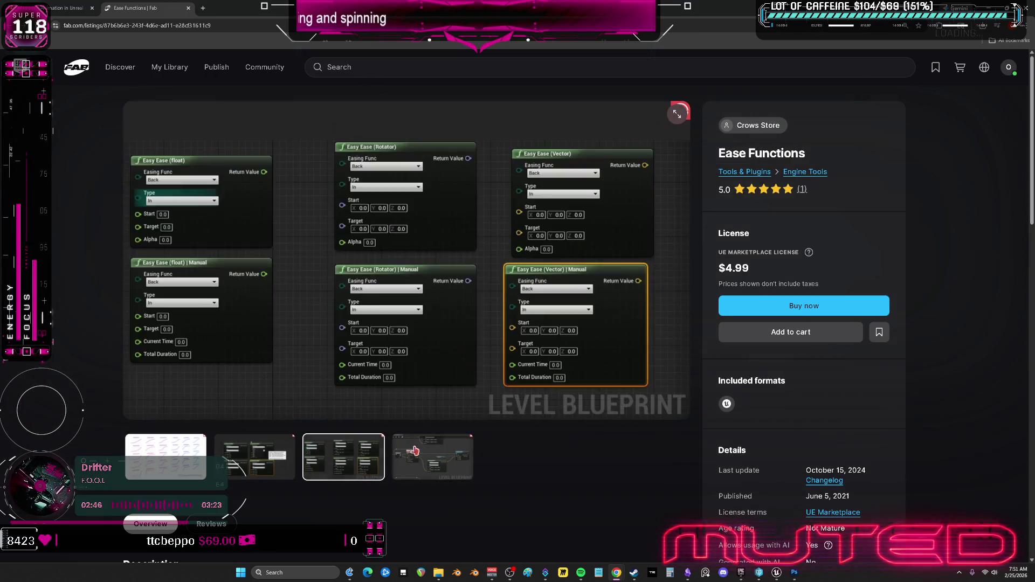
pyautogui.click(431, 456)
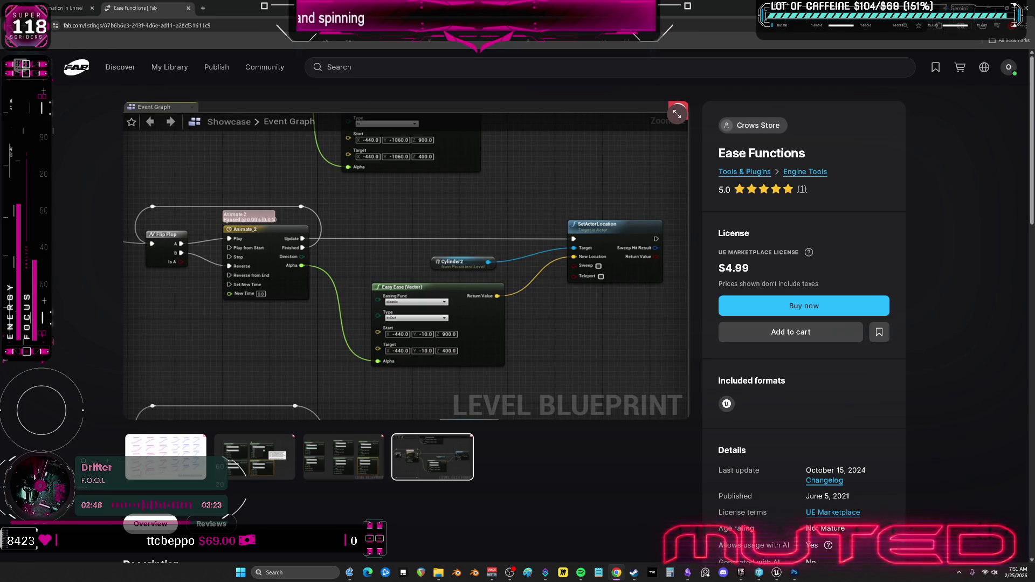
pyautogui.hotkey('alt', 'Left')
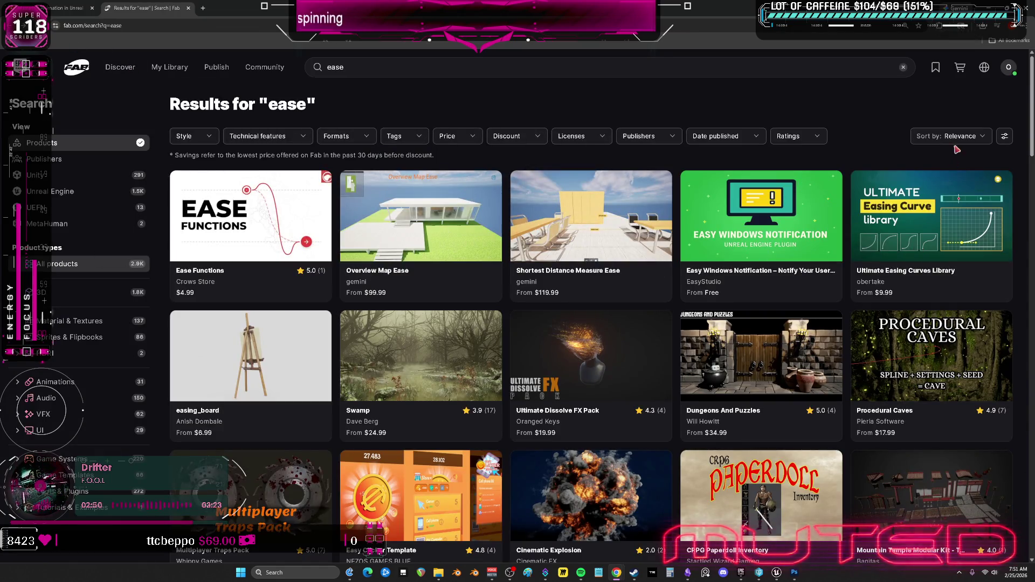
# Look through the Ultimate Easing Curves Library listing and its curve asset screenshots
pyautogui.click(921, 205)
pyautogui.click(255, 456)
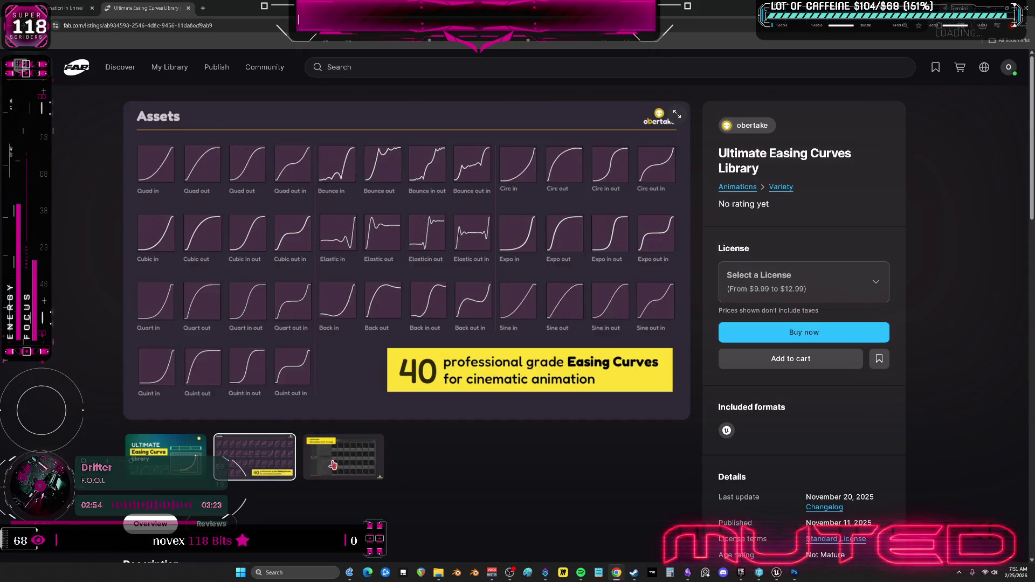
pyautogui.click(334, 463)
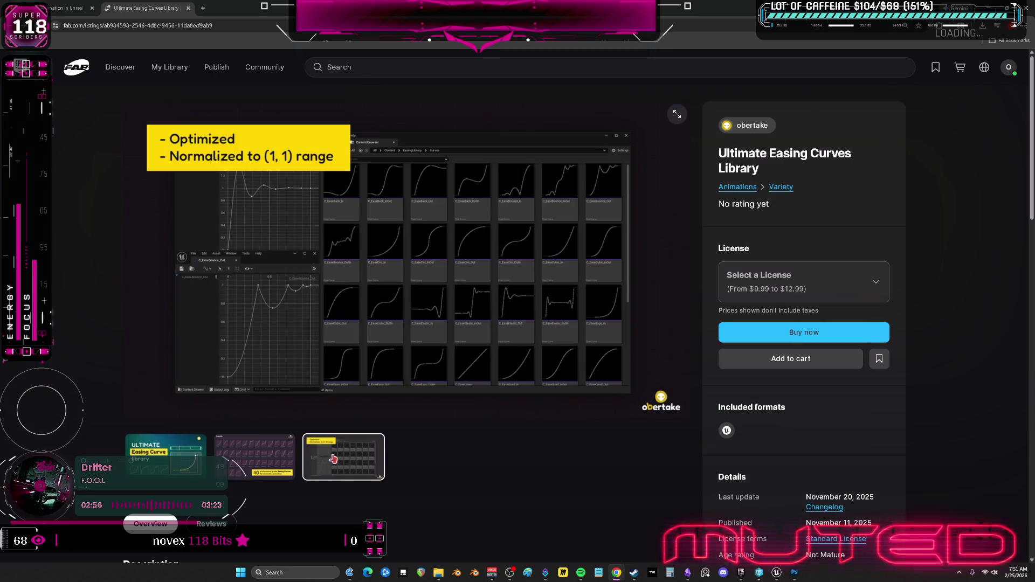
pyautogui.scroll(-6, 478, 455)
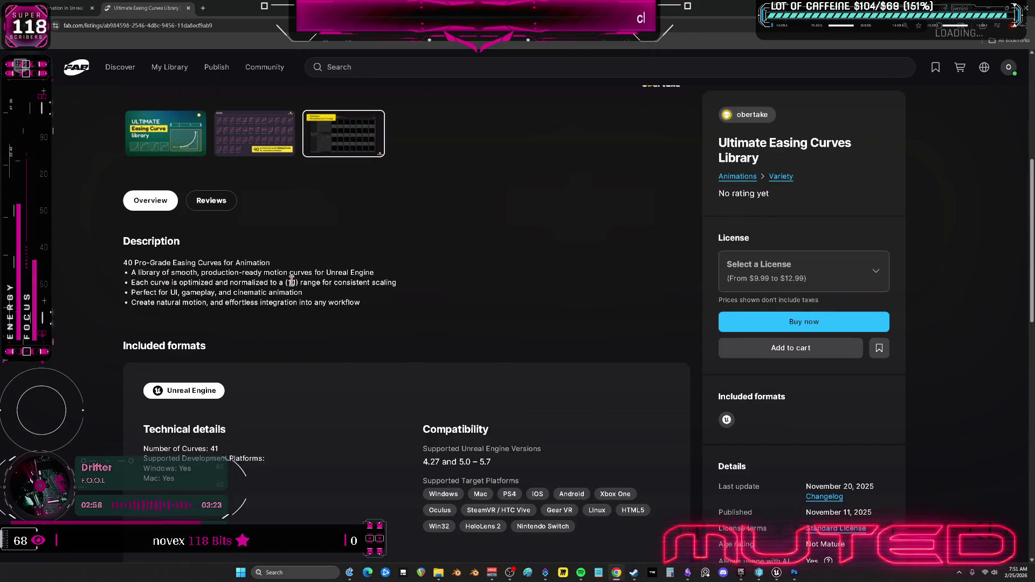
pyautogui.scroll(6, 351, 153)
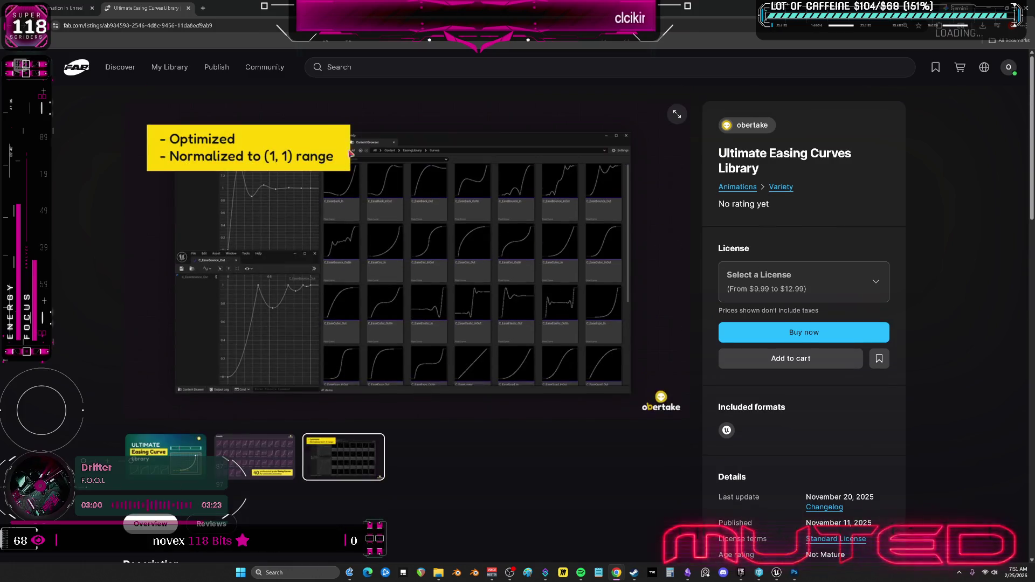
pyautogui.hotkey('alt', 'Left')
# Scroll down the ease results and filter them to Tools & Plugins
pyautogui.scroll(-6, 555, 287)
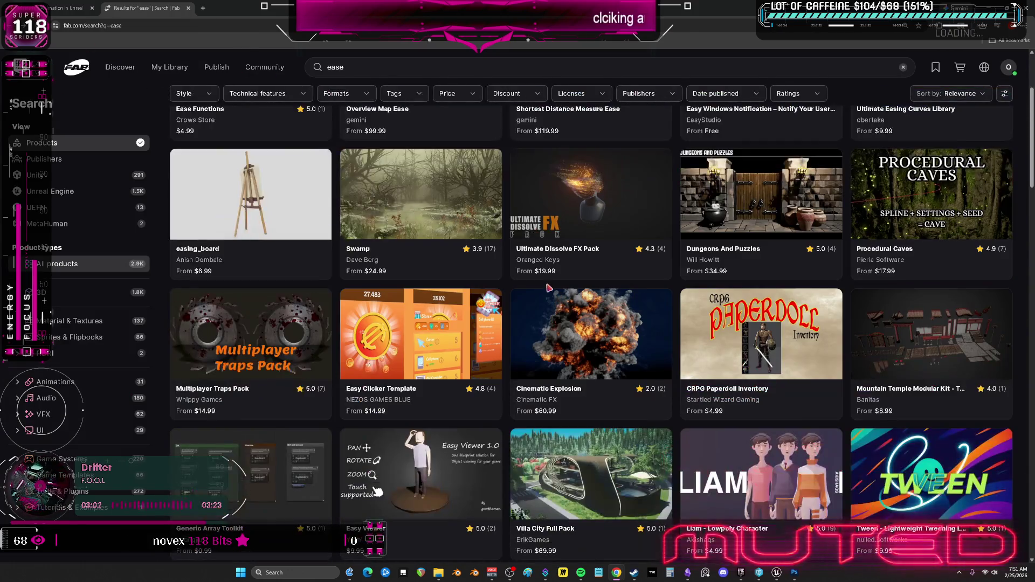
pyautogui.scroll(-6, 555, 287)
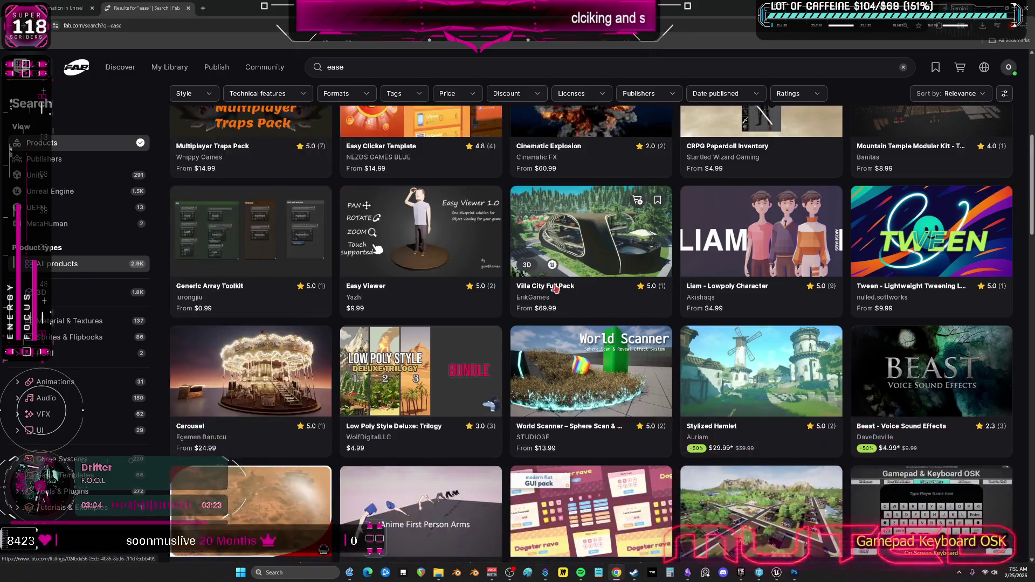
pyautogui.scroll(-3, 467, 295)
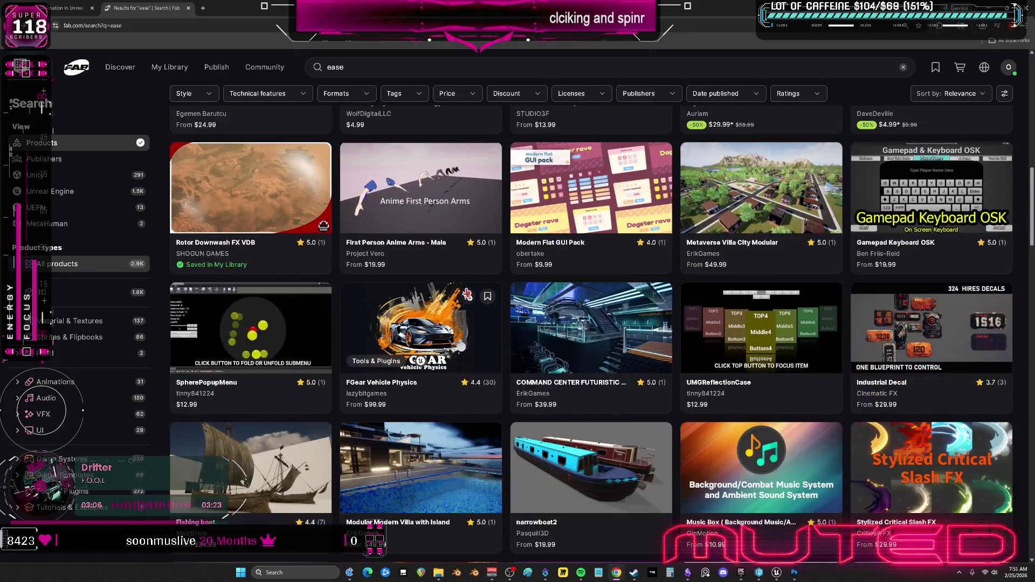
pyautogui.scroll(-2, 466, 295)
pyautogui.scroll(-5, 470, 241)
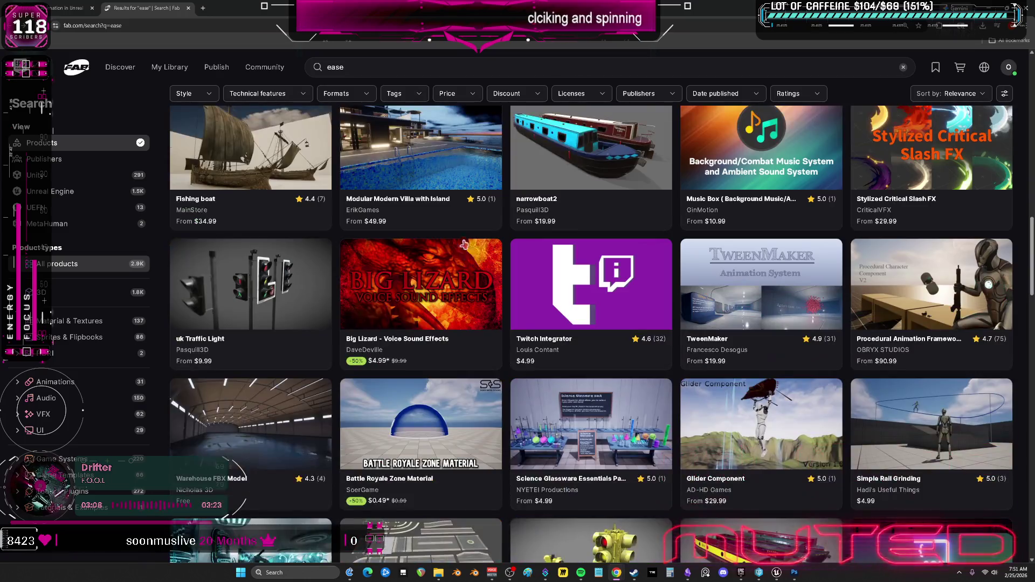
pyautogui.scroll(-5, 453, 240)
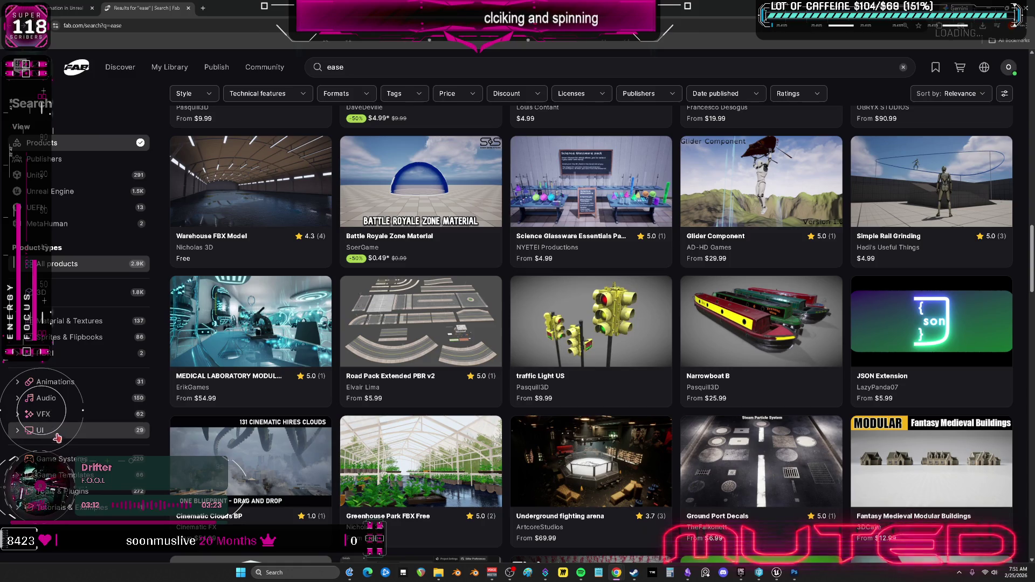
pyautogui.click(65, 491)
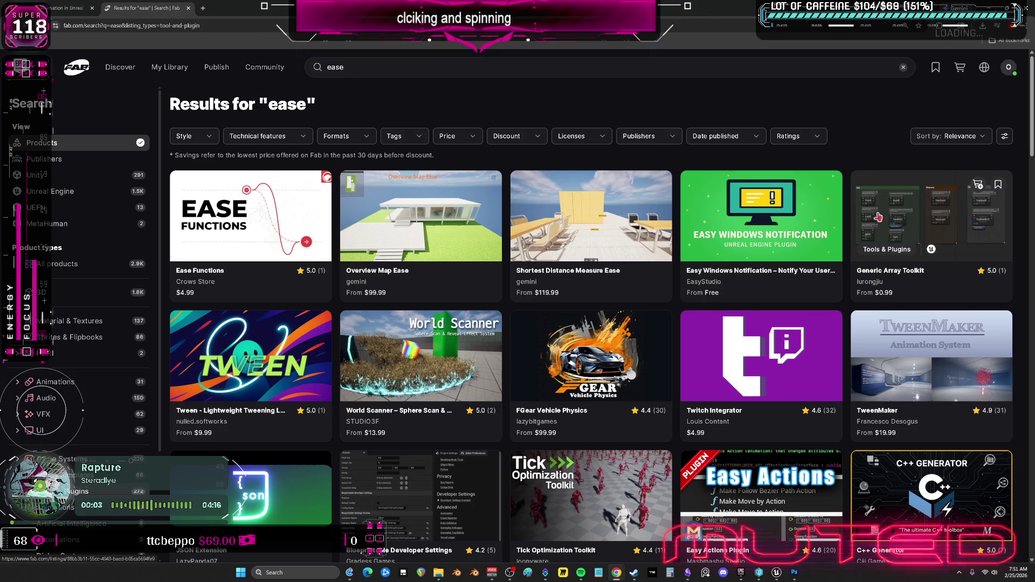
# Glance at the TweenMaker product page, then scroll further down the ease results
pyautogui.click(903, 360)
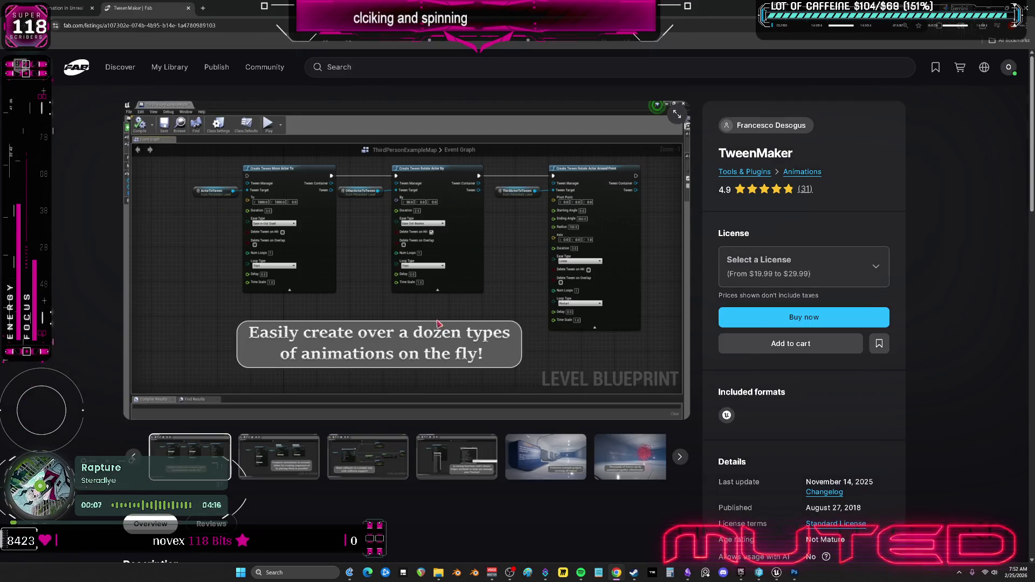
pyautogui.hotkey('alt', 'Left')
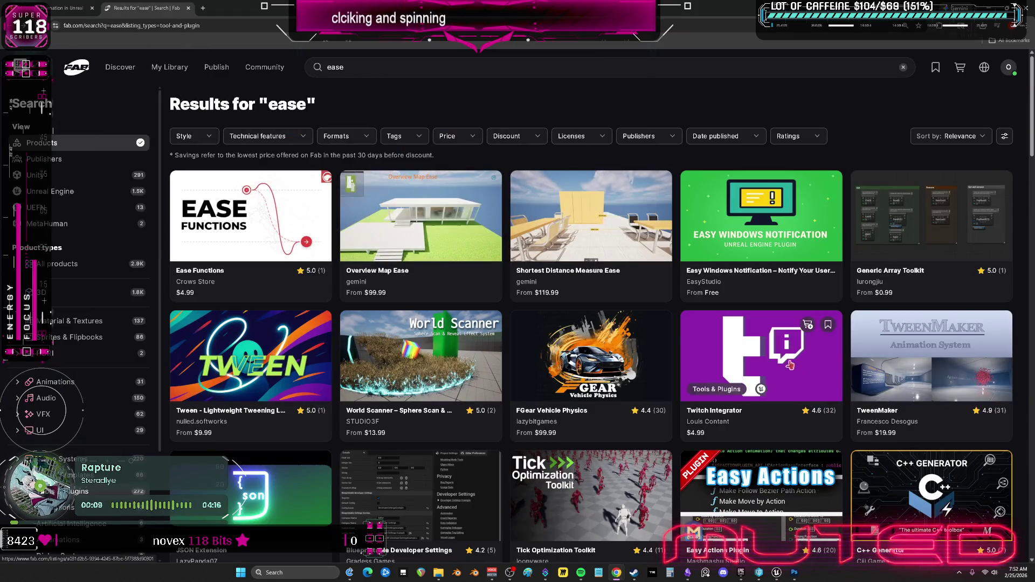
pyautogui.scroll(-2, 242, 392)
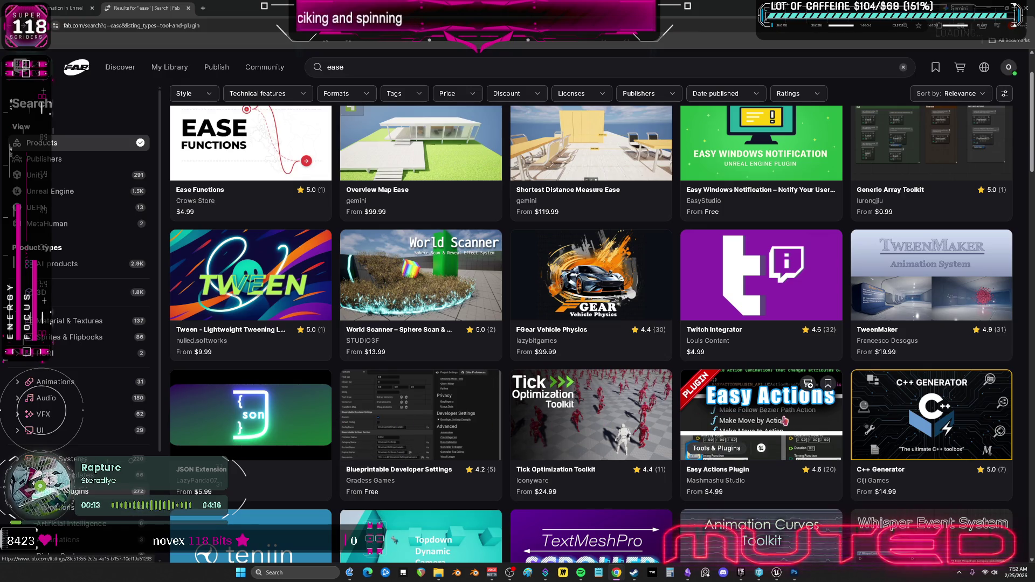
pyautogui.scroll(-3, 784, 421)
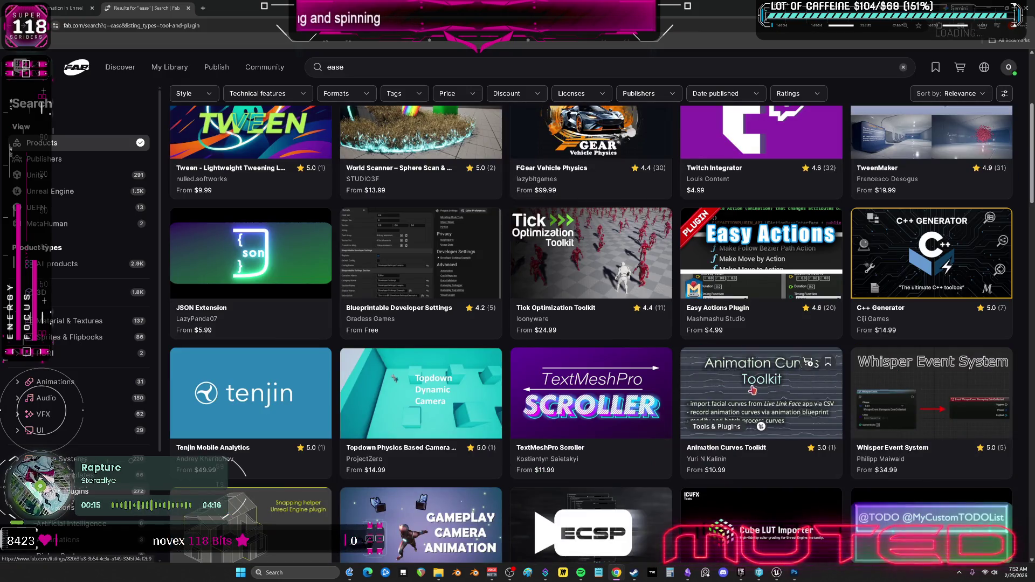
# Check the Animation Curves Toolkit listing and its preview images
pyautogui.click(743, 392)
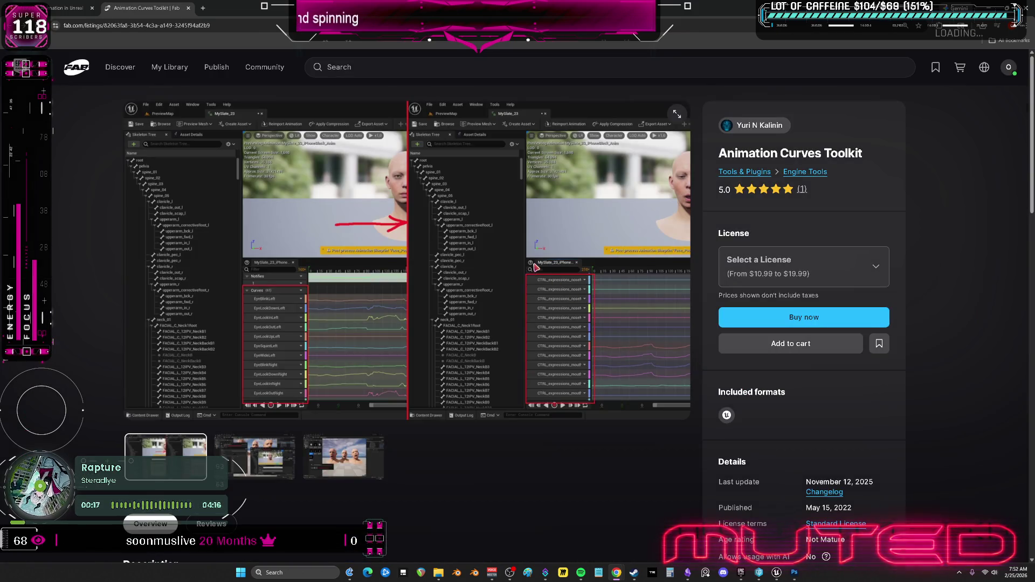
pyautogui.click(335, 437)
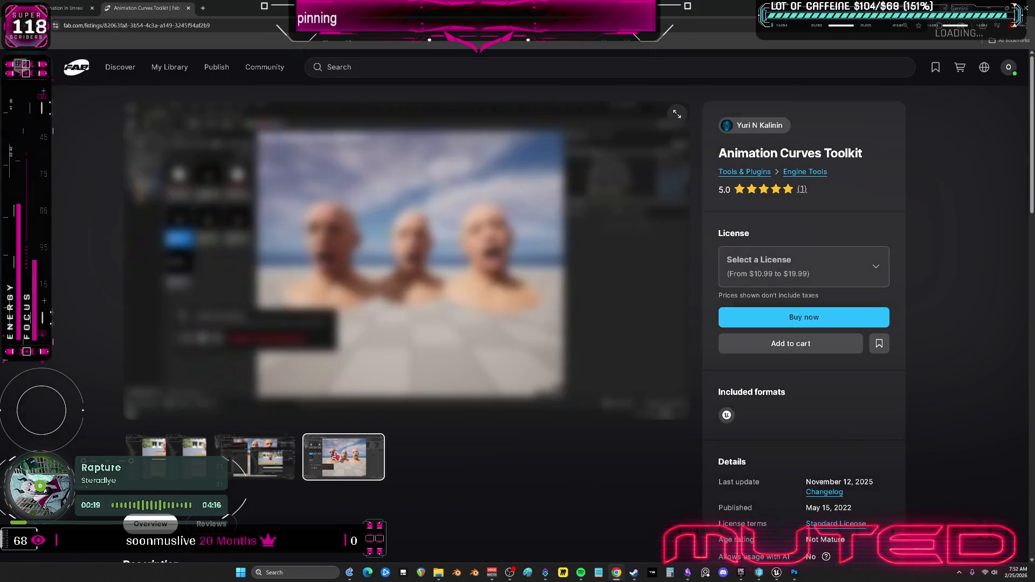
pyautogui.scroll(-3, 524, 448)
pyautogui.scroll(-2, 302, 370)
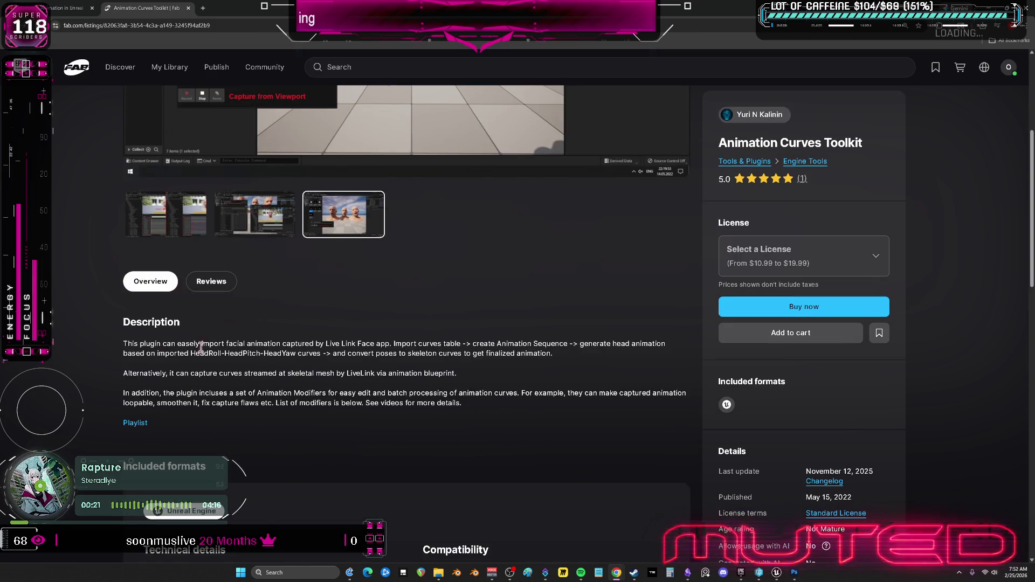
pyautogui.hotkey('alt', 'Left')
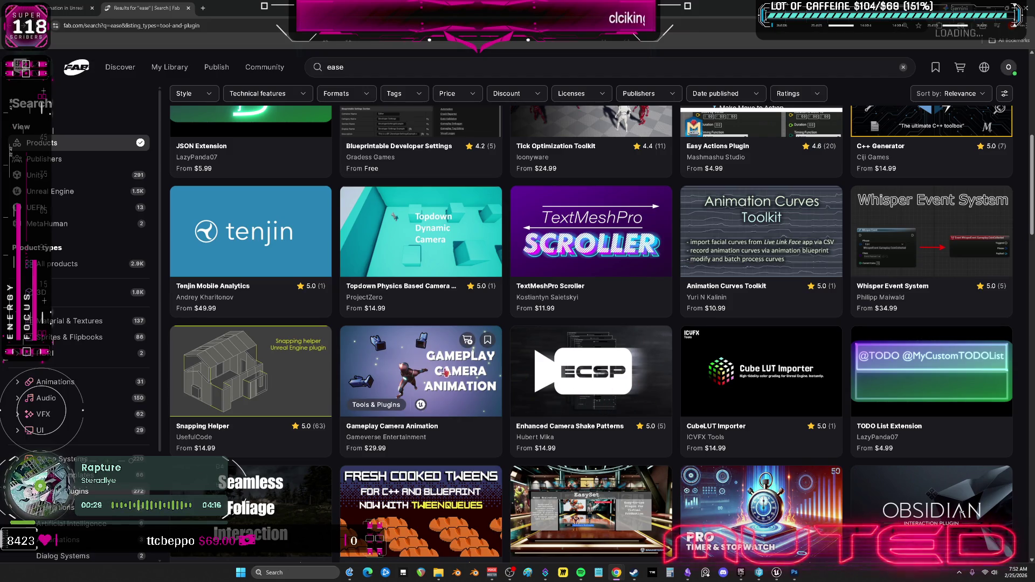
# Open the Xi Tween plugin listing and browse its grid, node-graph and code preview images
pyautogui.scroll(-3, 427, 365)
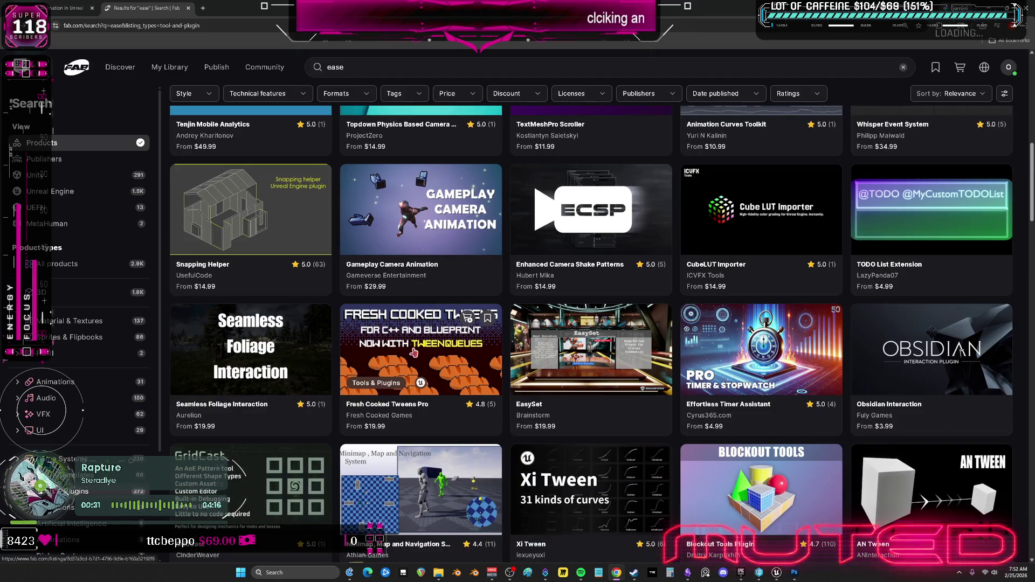
pyautogui.scroll(-4, 830, 345)
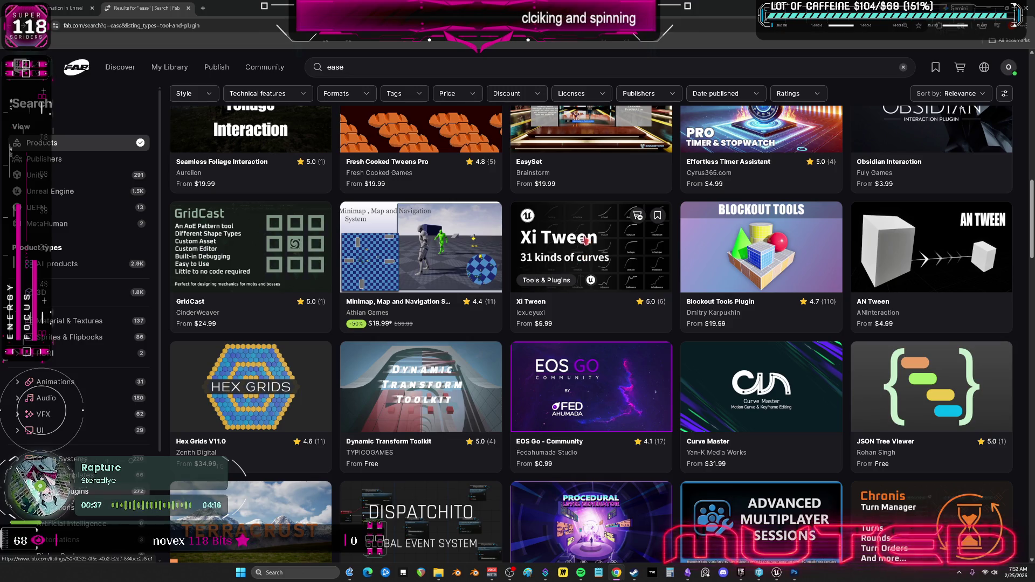
pyautogui.click(582, 238)
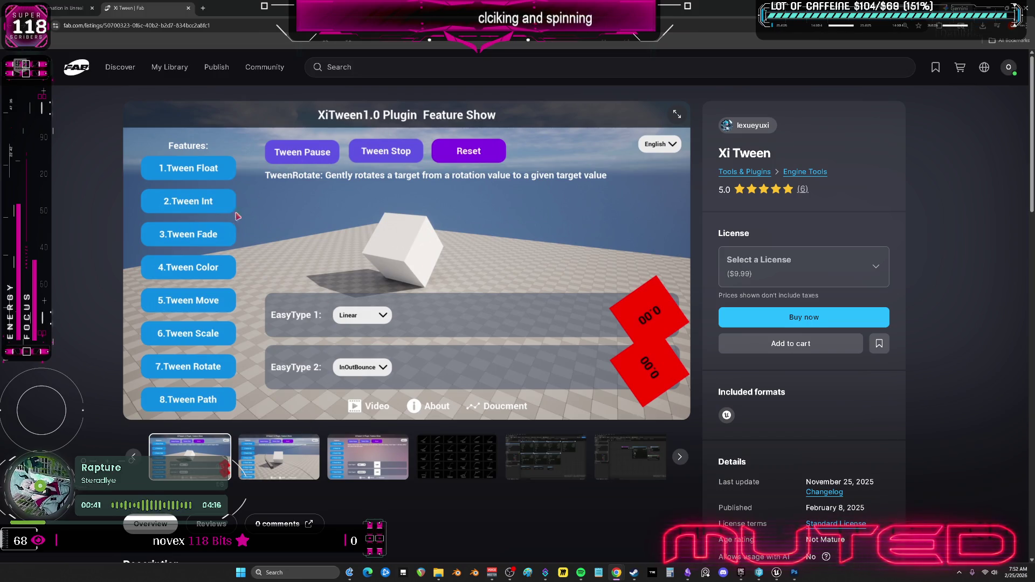
pyautogui.click(267, 446)
pyautogui.click(378, 459)
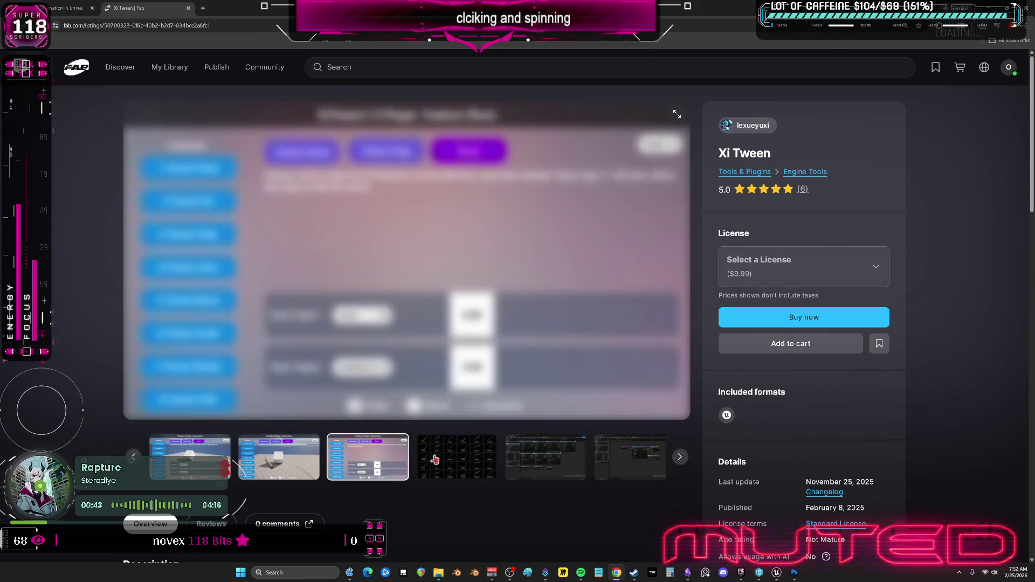
pyautogui.click(493, 456)
pyautogui.click(523, 456)
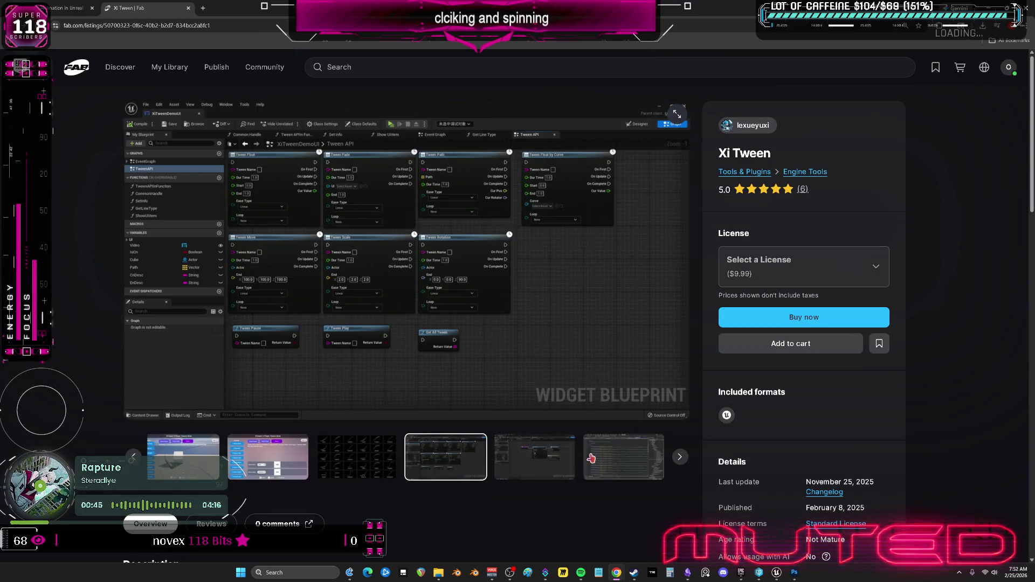
pyautogui.click(623, 457)
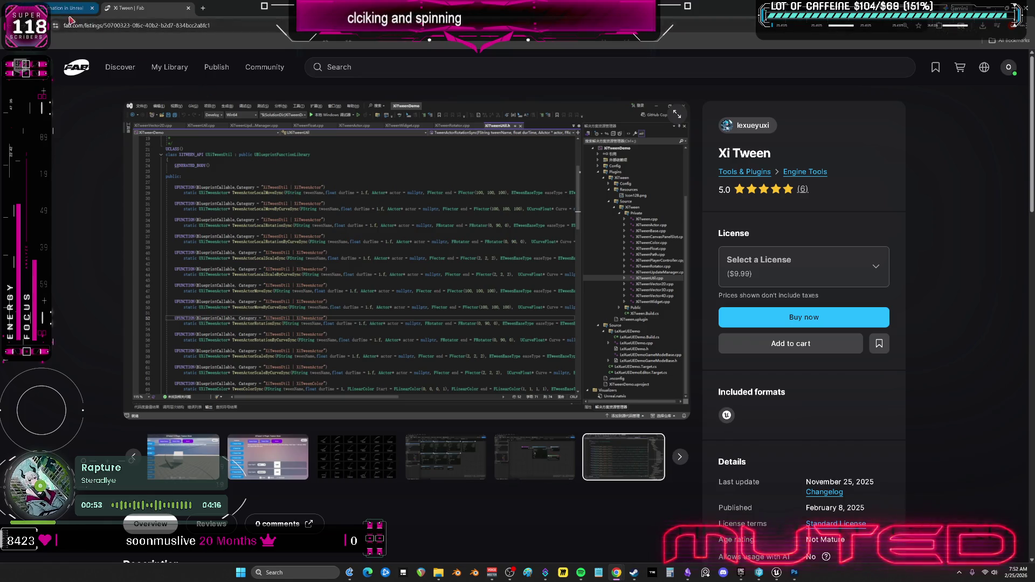
pyautogui.hotkey('alt', 'Left')
# Scroll the ease results to read the free Steve's UE Helpers listing, then return
pyautogui.scroll(-5, 414, 269)
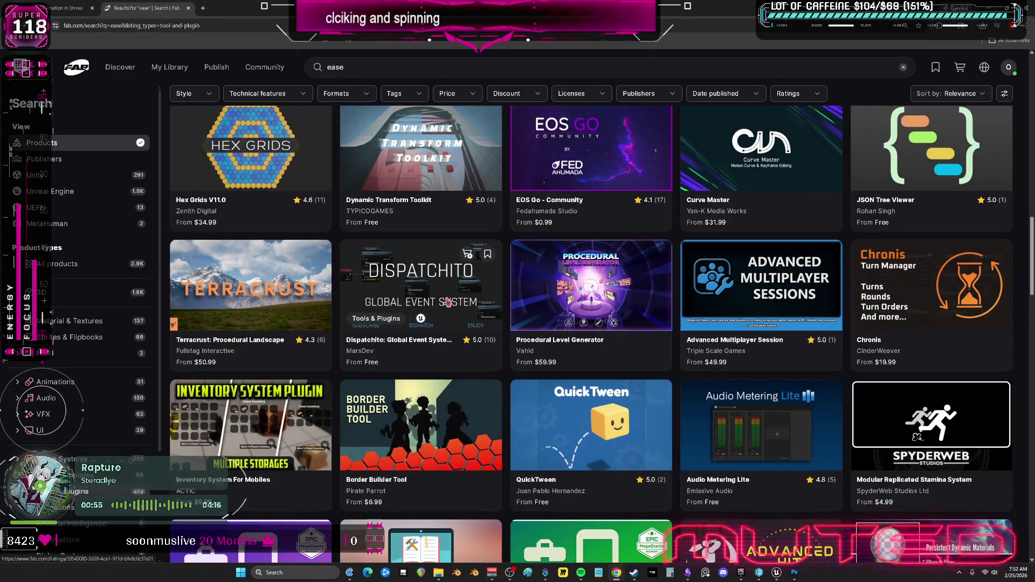
pyautogui.scroll(-2, 930, 358)
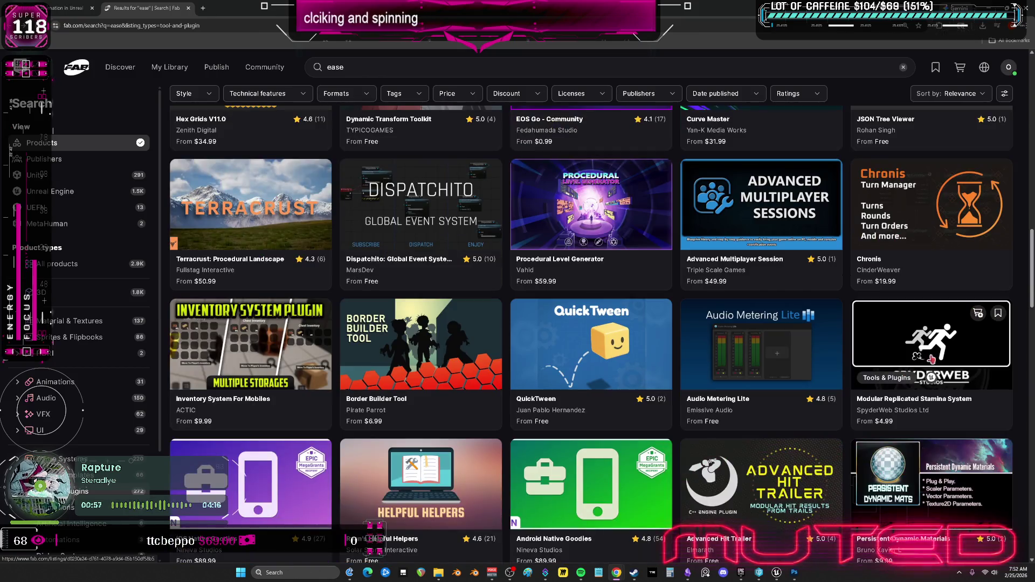
pyautogui.scroll(-5, 323, 361)
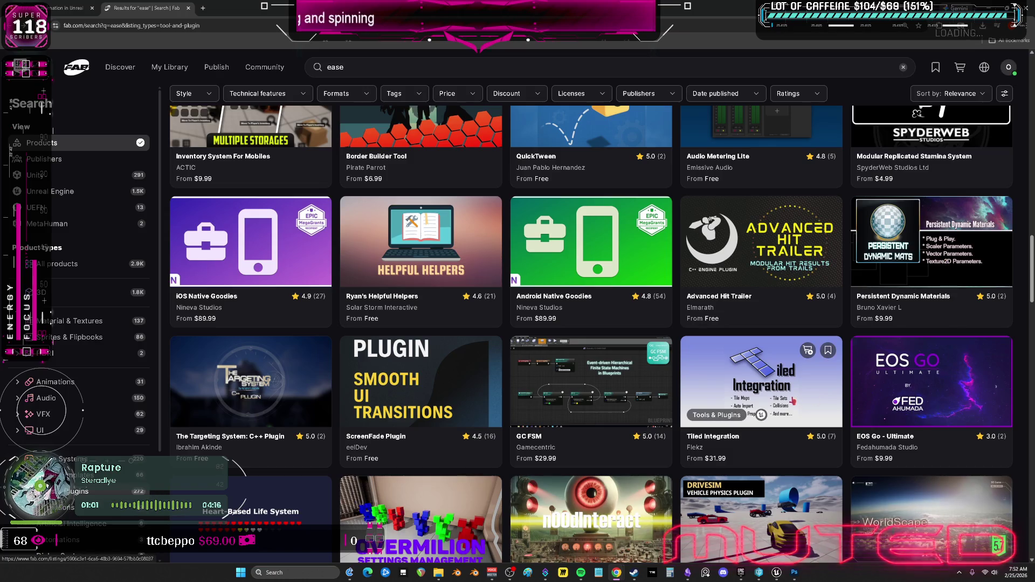
pyautogui.scroll(-5, 375, 377)
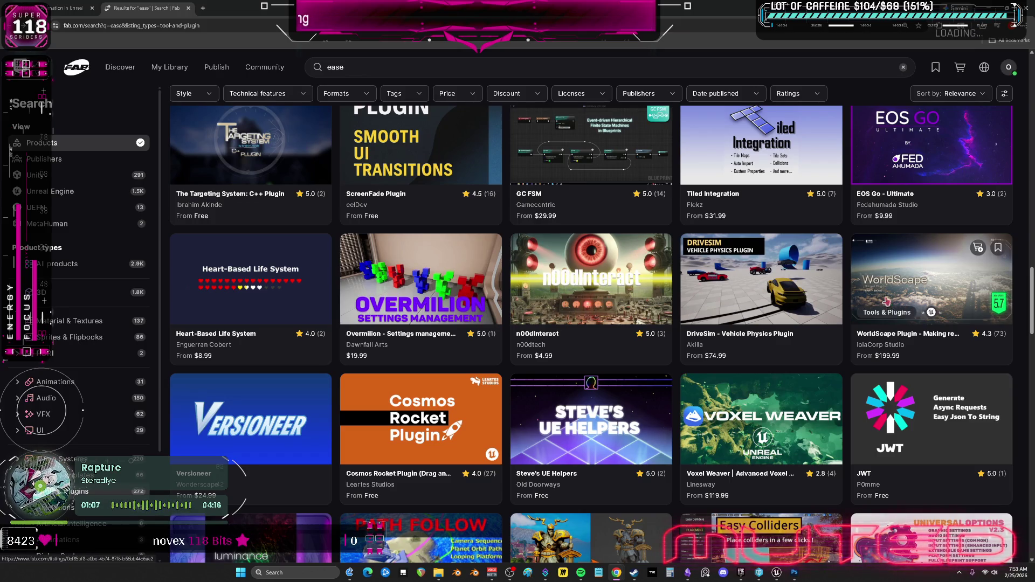
pyautogui.scroll(-1, 809, 313)
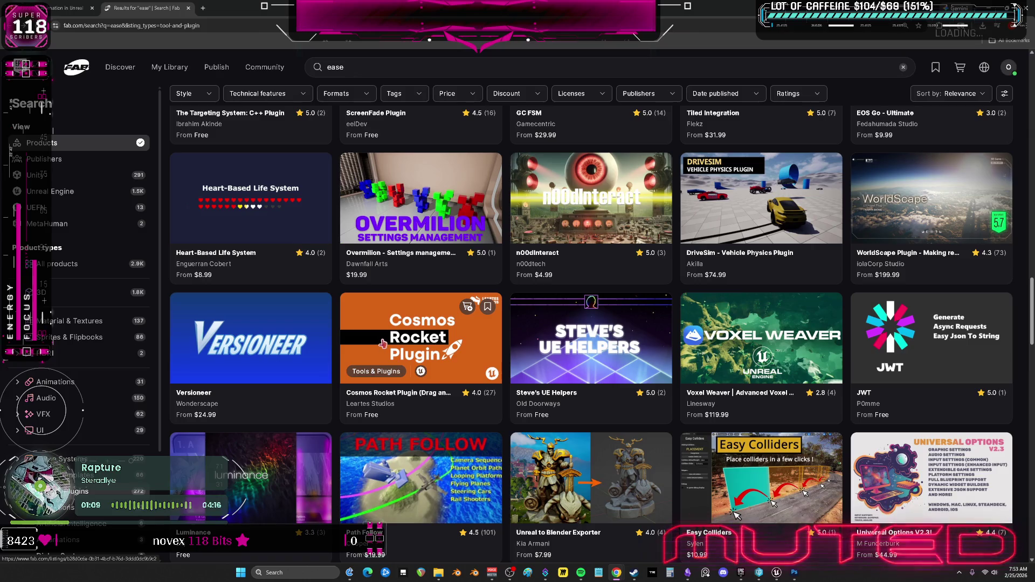
pyautogui.click(613, 349)
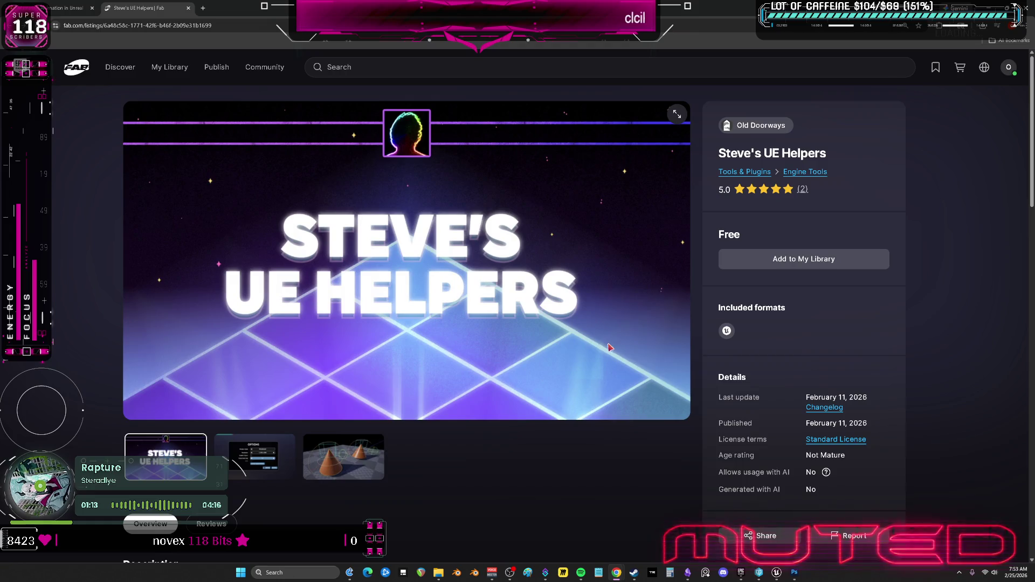
pyautogui.scroll(-3, 527, 369)
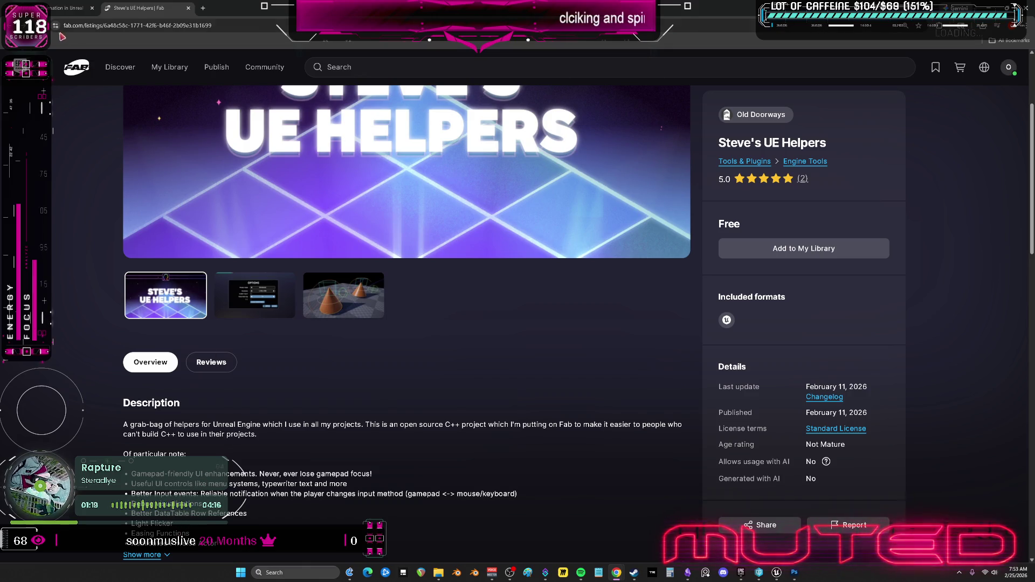
pyautogui.hotkey('alt', 'Left')
pyautogui.scroll(-2, 488, 304)
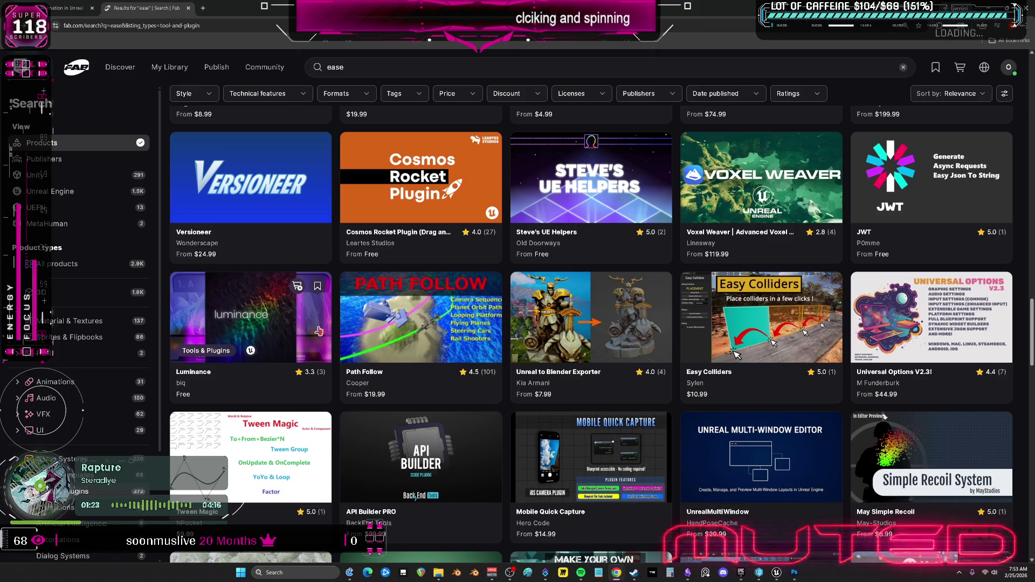
pyautogui.click(267, 450)
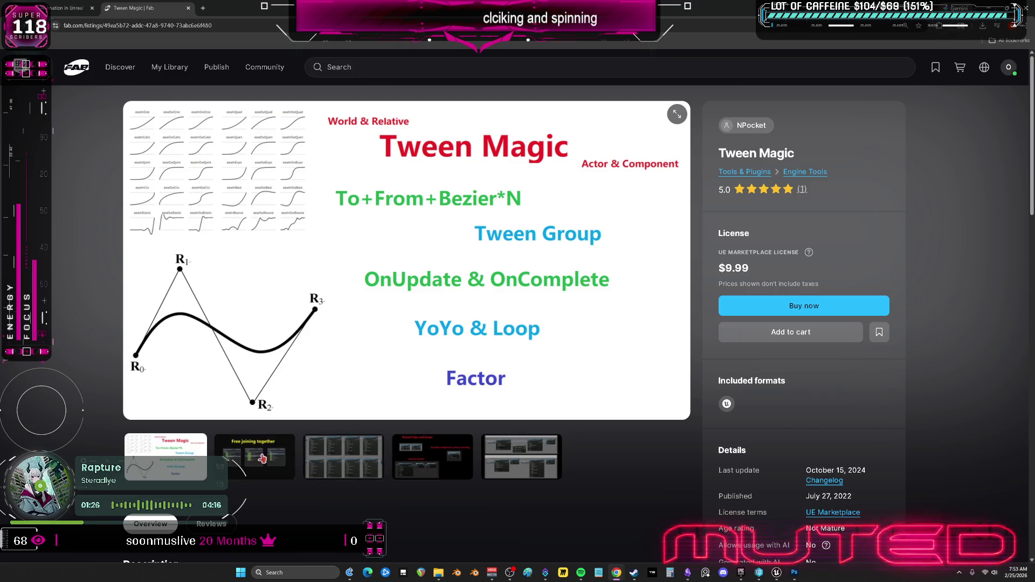
pyautogui.click(254, 455)
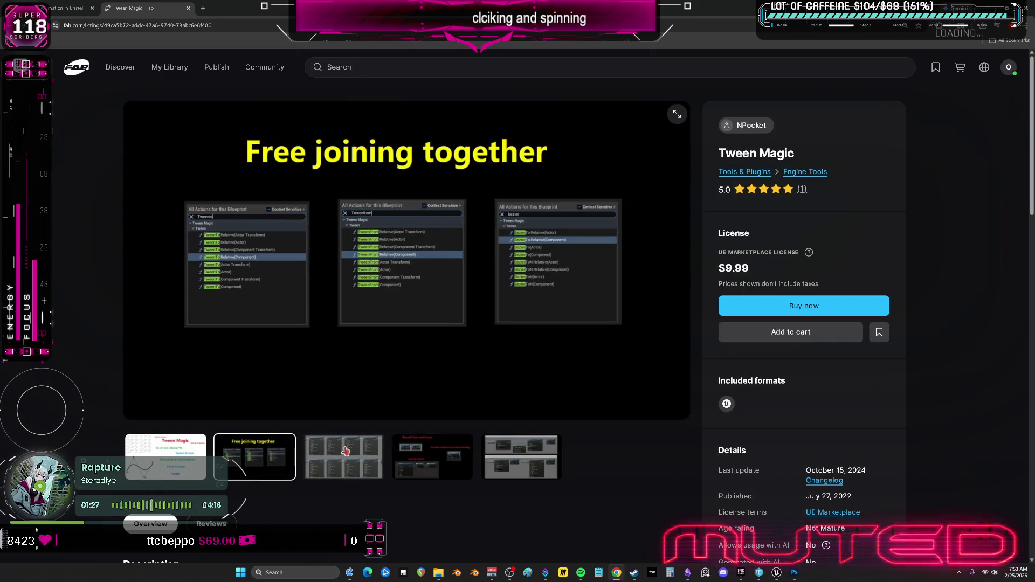
pyautogui.click(345, 452)
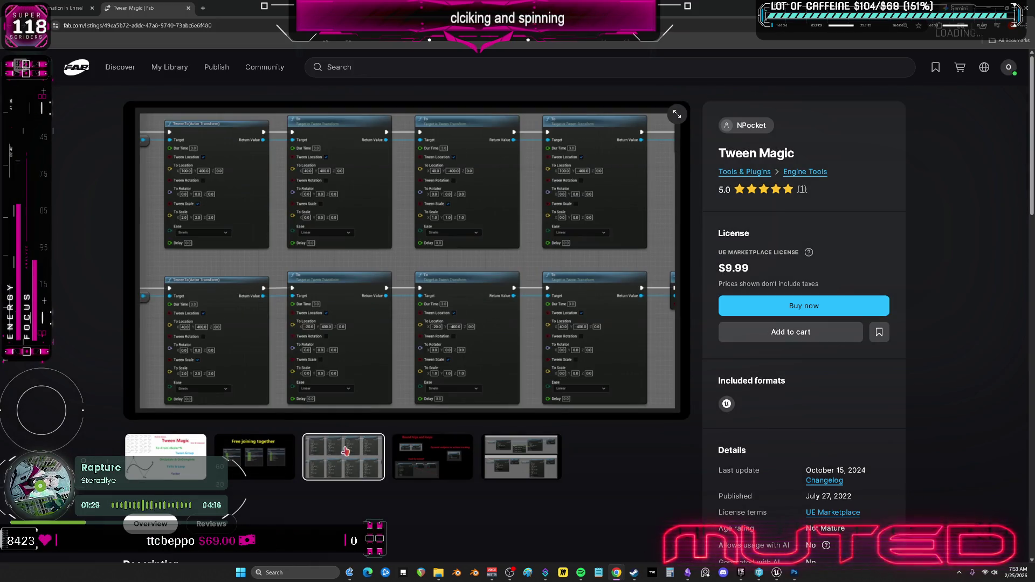
pyautogui.click(436, 459)
pyautogui.click(506, 461)
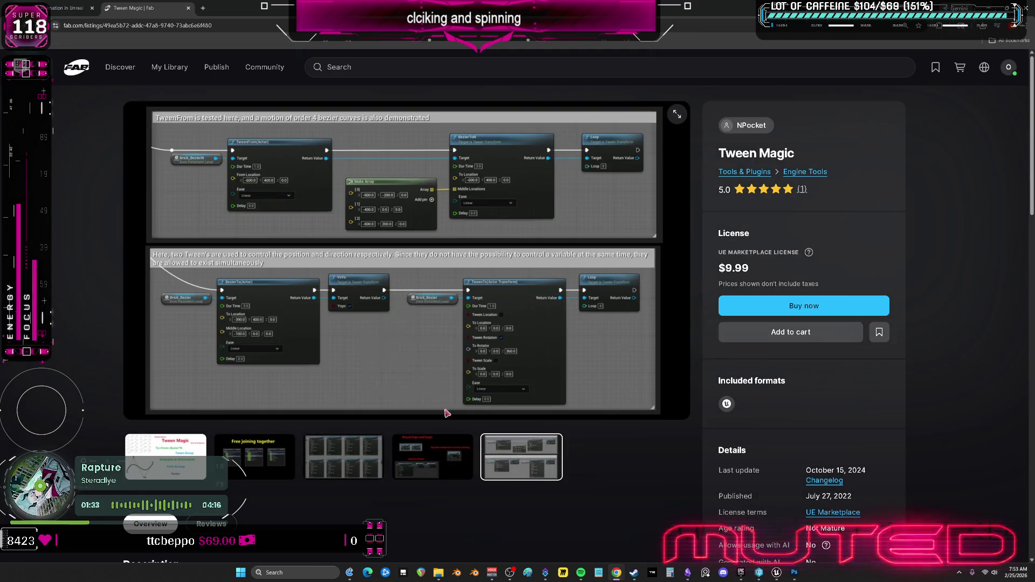
pyautogui.rightClick(477, 418)
pyautogui.hotkey('alt', 'Left')
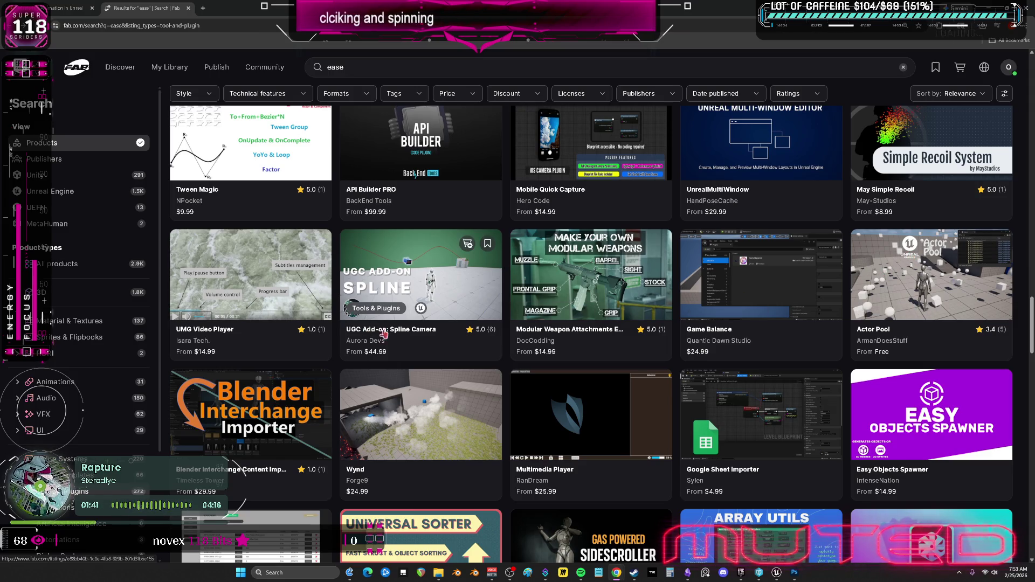
pyautogui.scroll(-2, 422, 297)
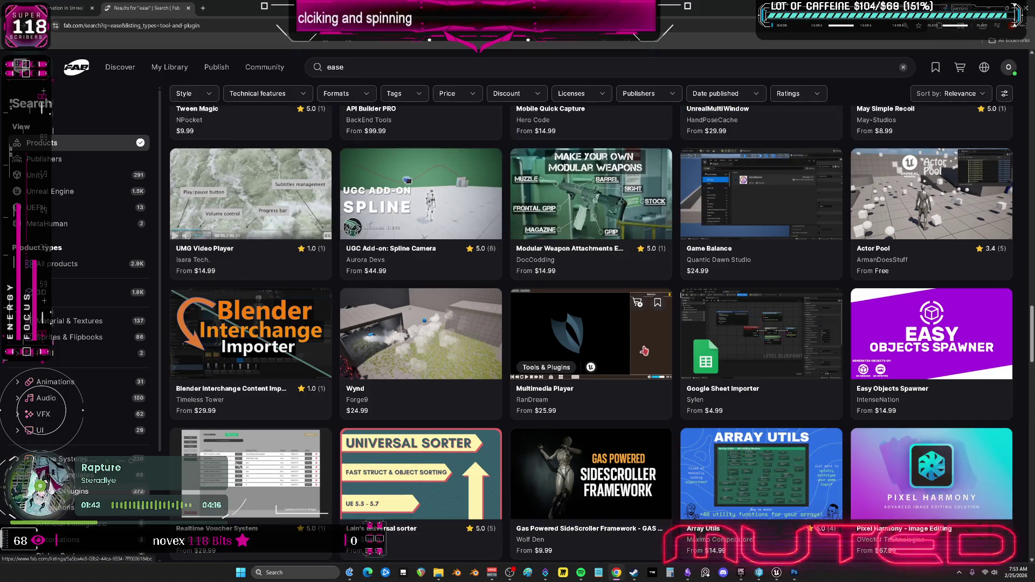
pyautogui.scroll(-3, 652, 354)
pyautogui.scroll(-4, 651, 353)
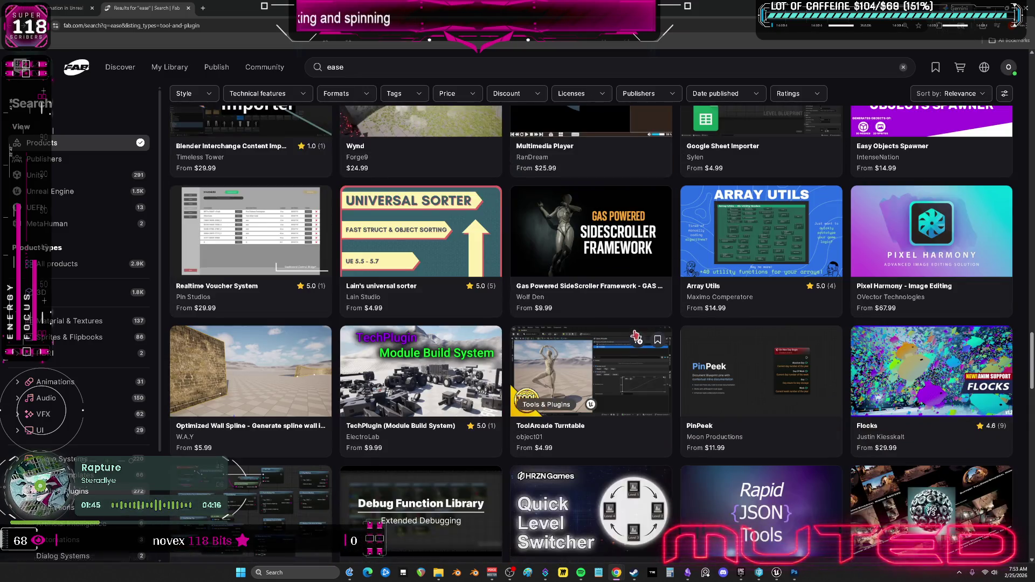
pyautogui.scroll(-3, 636, 329)
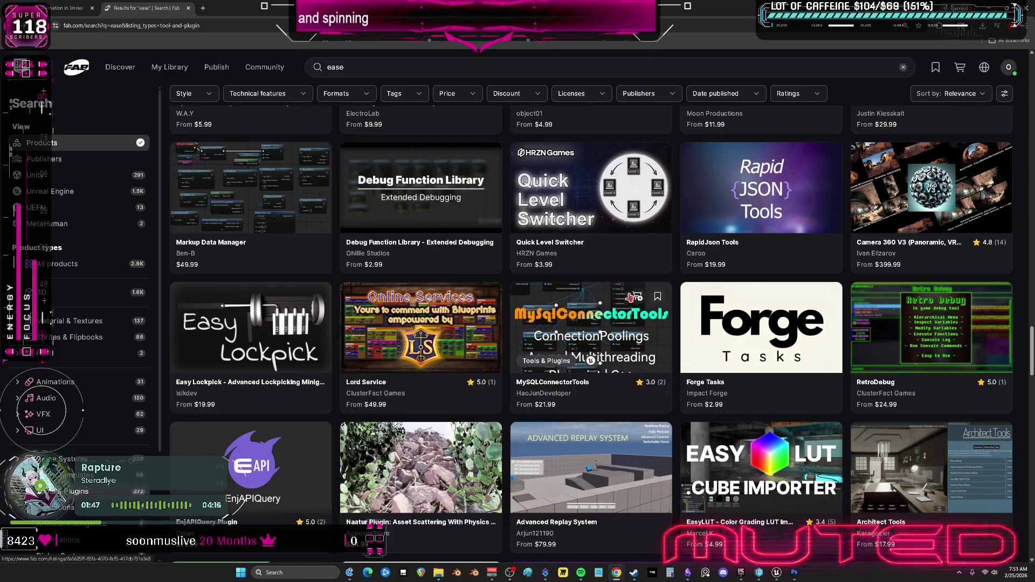
pyautogui.scroll(-3, 699, 302)
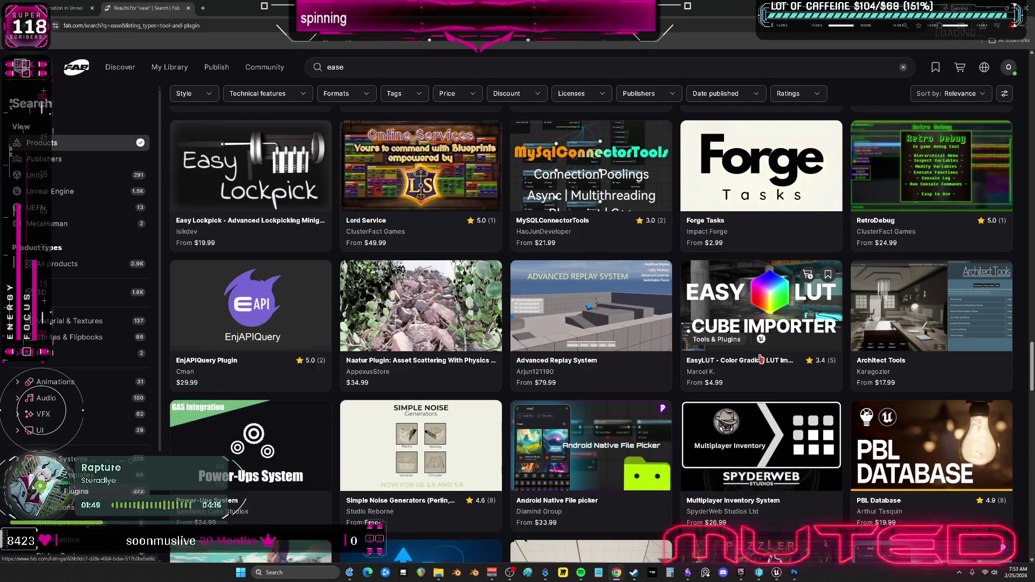
pyautogui.scroll(-2, 764, 432)
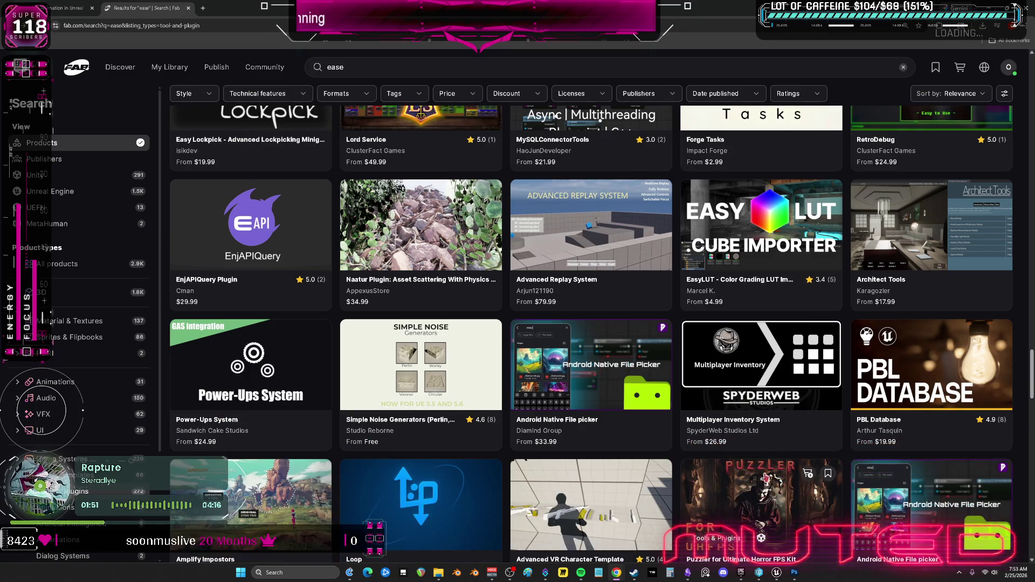
pyautogui.scroll(-9, 720, 482)
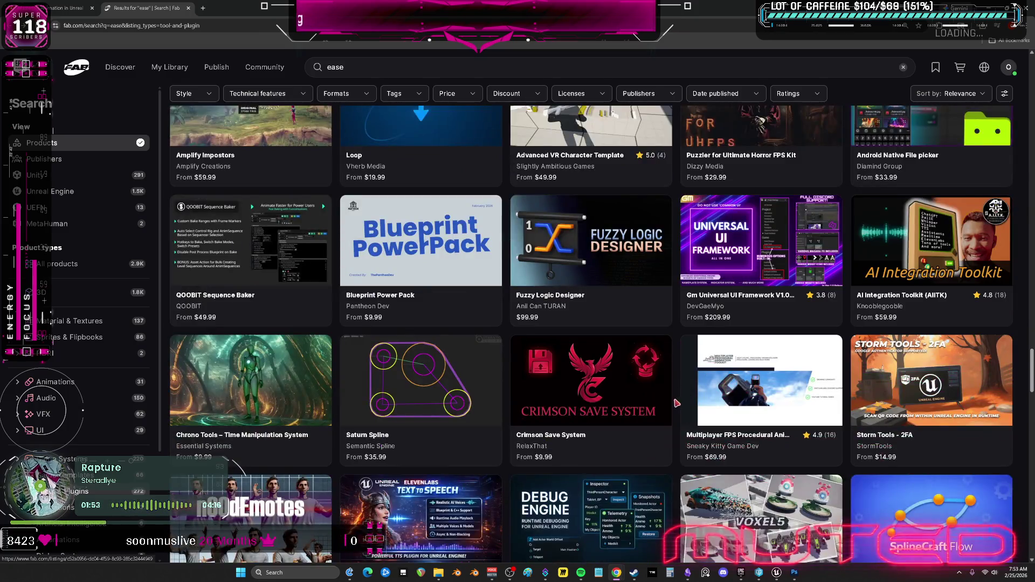
pyautogui.scroll(-4, 492, 235)
pyautogui.click(188, 10)
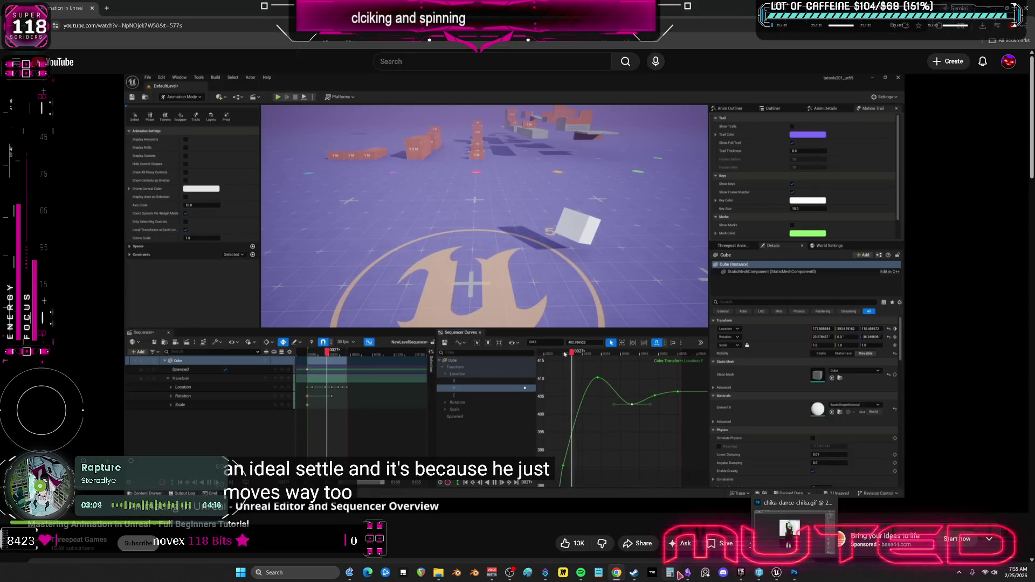
# Switch to the Obsidian TO DO CHART canvas and scroll to the spawnable-actor note
pyautogui.click(684, 573)
pyautogui.scroll(-3, 573, 203)
pyautogui.scroll(4, 489, 313)
pyautogui.scroll(-2, 494, 456)
# Write 'select, F does fit curve to grid' on a note card, then return to Unreal
pyautogui.hotkey('ctrl', 'a')
pyautogui.write('s')
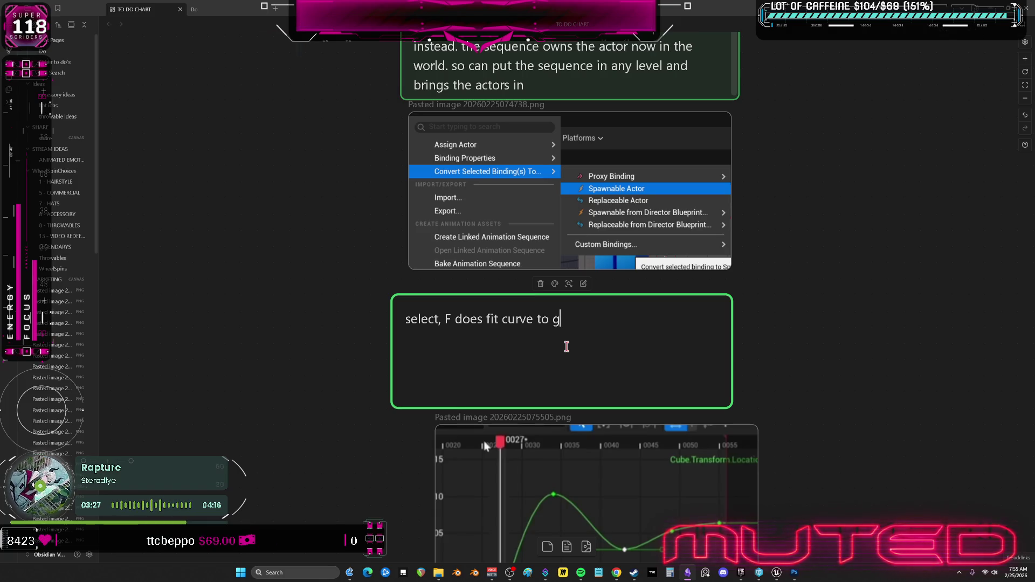
pyautogui.press('Escape')
pyautogui.moveTo(565, 347)
pyautogui.mouseDown()
pyautogui.moveTo(845, 287)
pyautogui.moveTo(594, 339)
pyautogui.mouseUp()
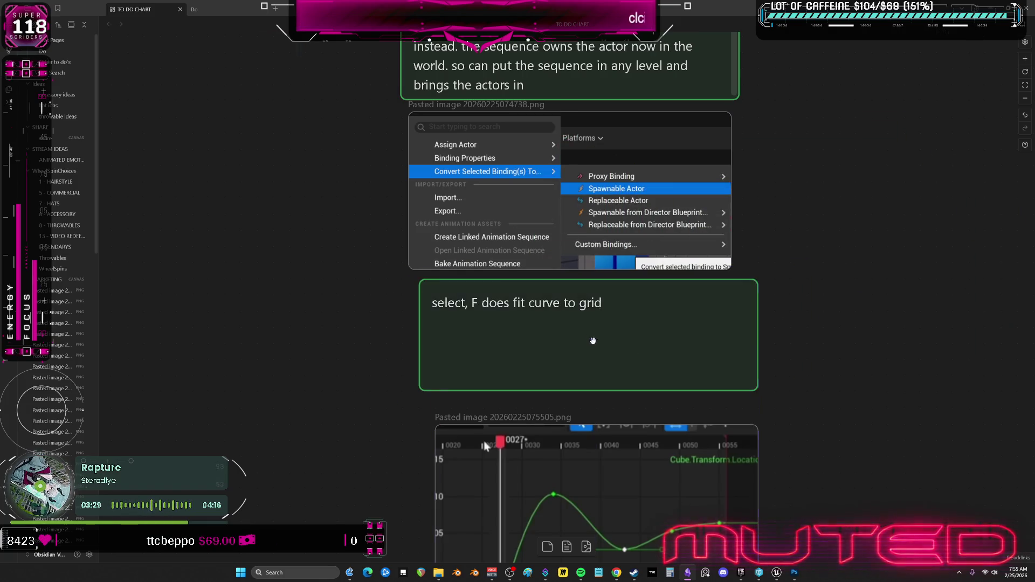
pyautogui.scroll(-2, 594, 339)
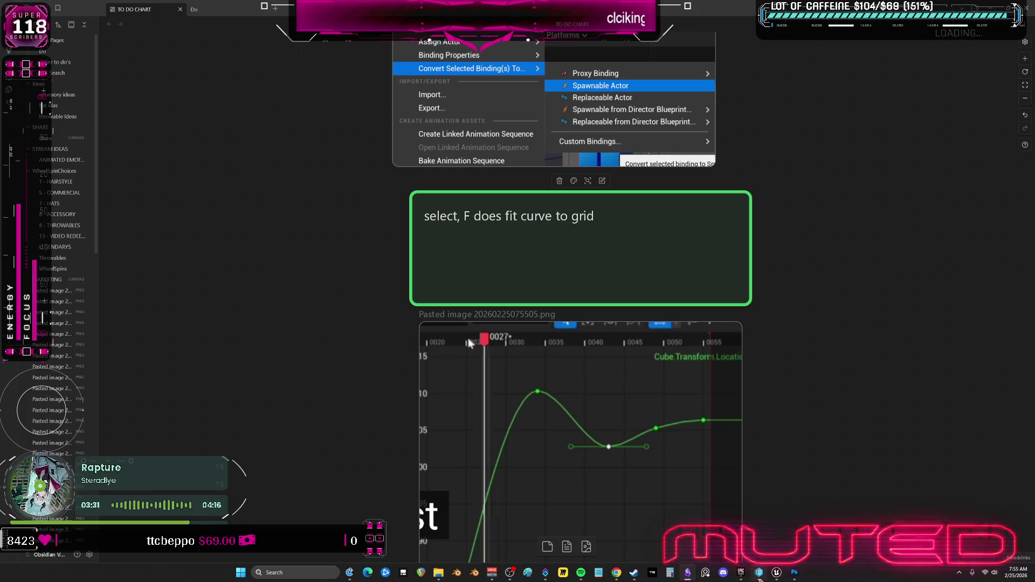
pyautogui.click(774, 539)
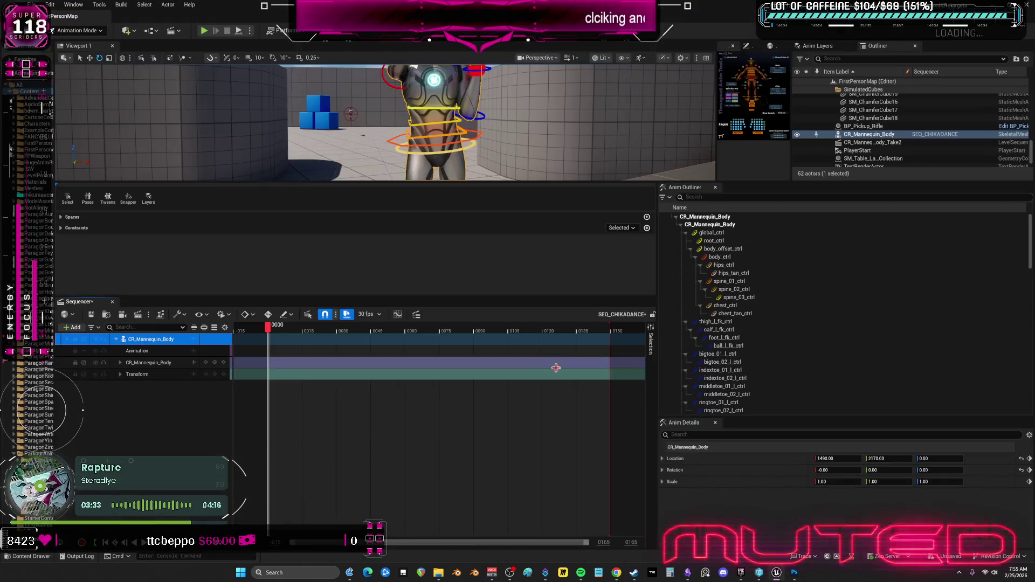
# Bring the Sequencer tutorial back, resume playback and skip ahead 10 seconds
pyautogui.moveTo(619, 577)
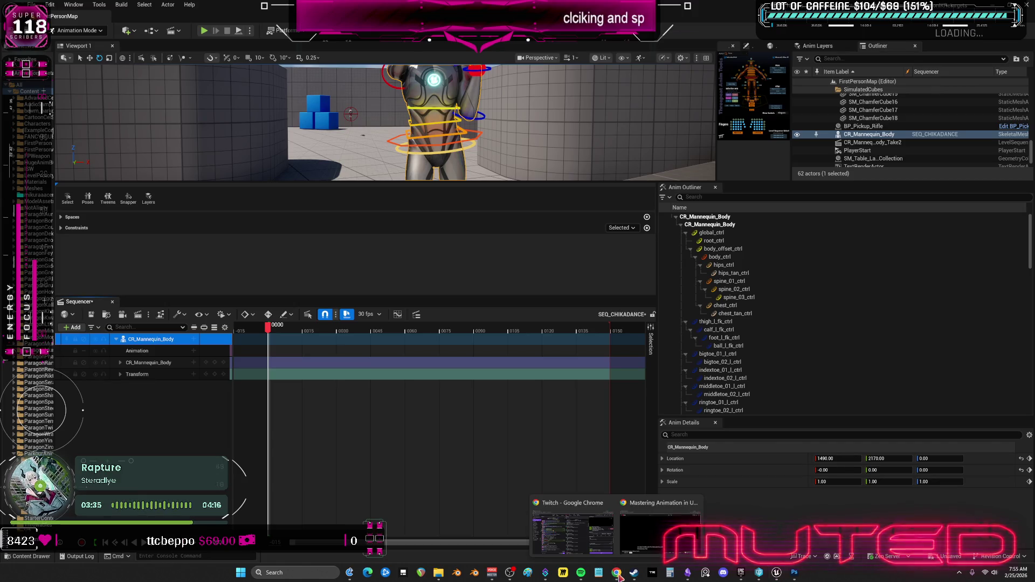
pyautogui.click(645, 550)
pyautogui.click(607, 282)
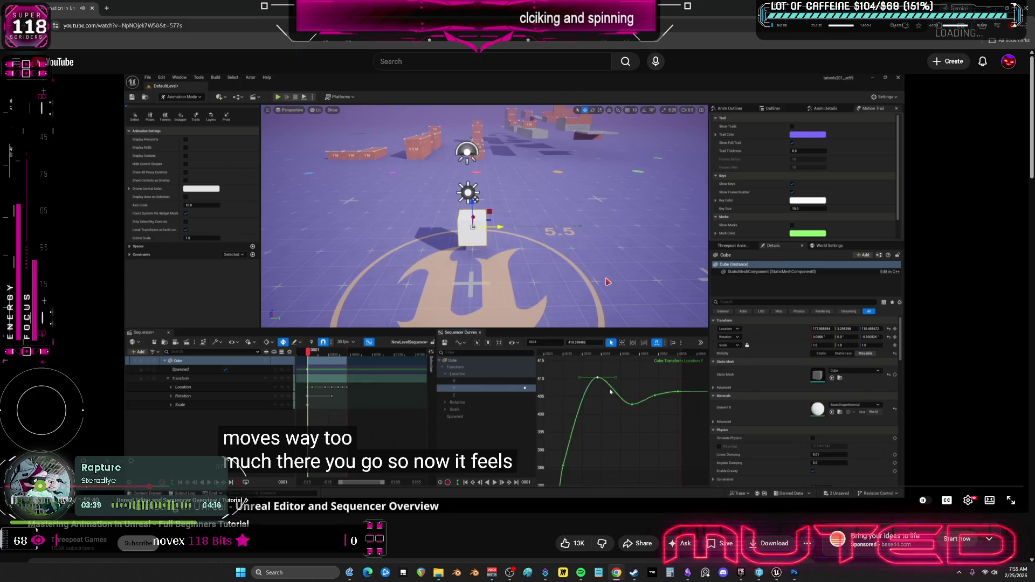
pyautogui.press('l')
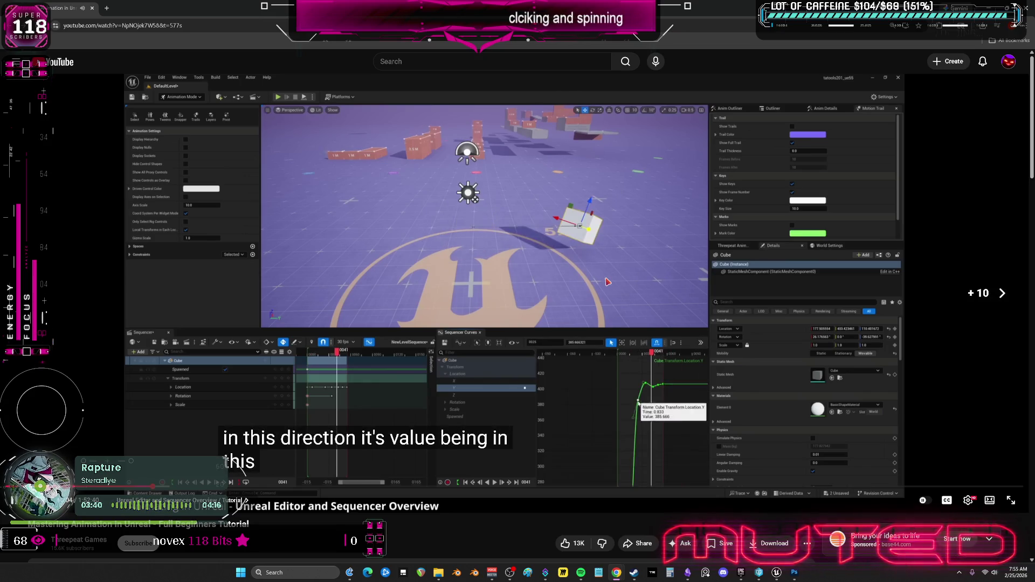
pyautogui.press('l')
pyautogui.press('l')
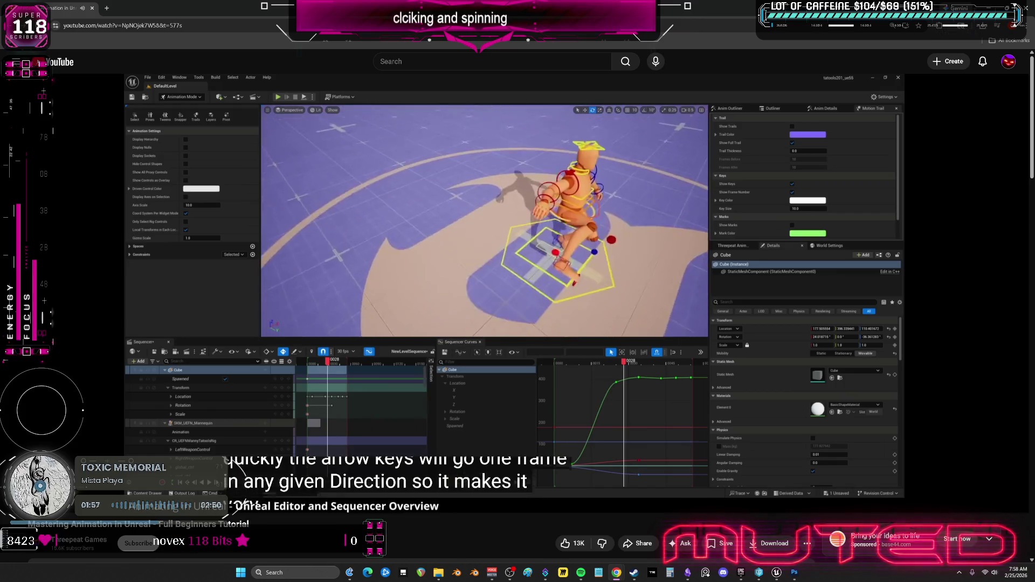
# Pause the tutorial and move the SEQ_CHIKADANCE playhead to frame 0039 in Unreal
pyautogui.click(503, 141)
pyautogui.click(776, 572)
pyautogui.click(356, 329)
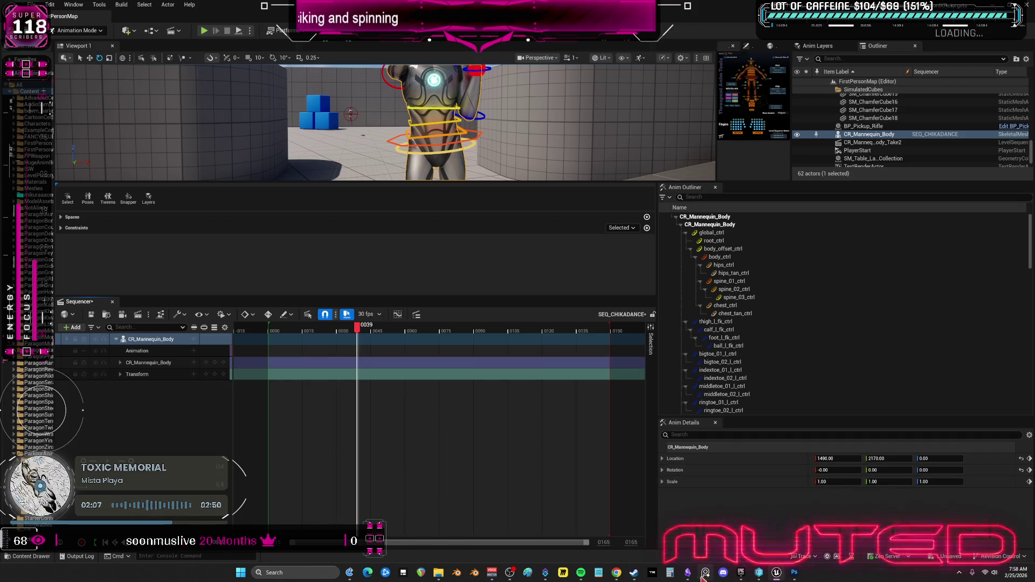
# Check the tutorial again, pause it, and bring up the Obsidian TO DO CHART canvas
pyautogui.moveTo(616, 572)
pyautogui.click(657, 526)
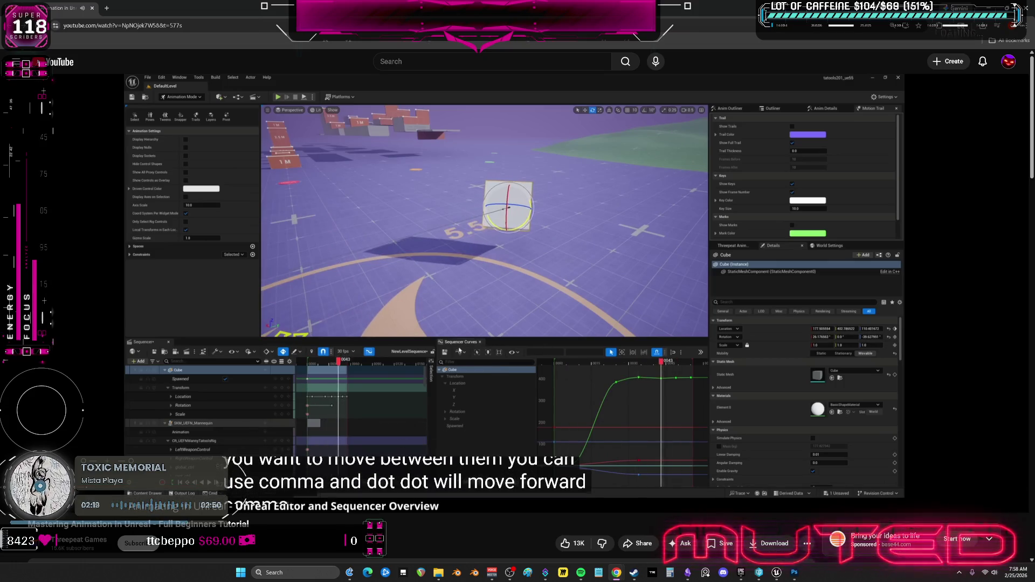
pyautogui.click(477, 247)
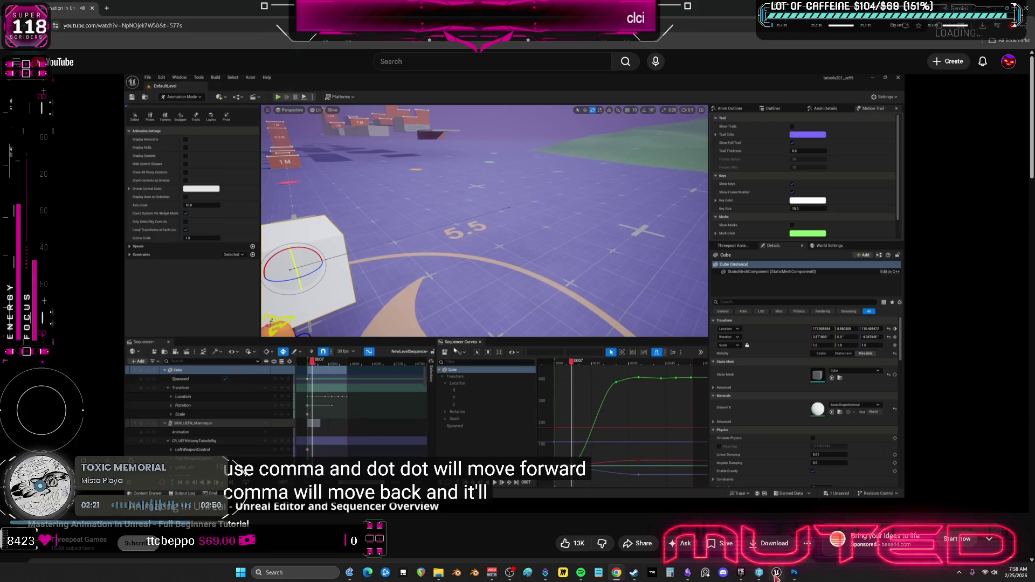
pyautogui.click(687, 572)
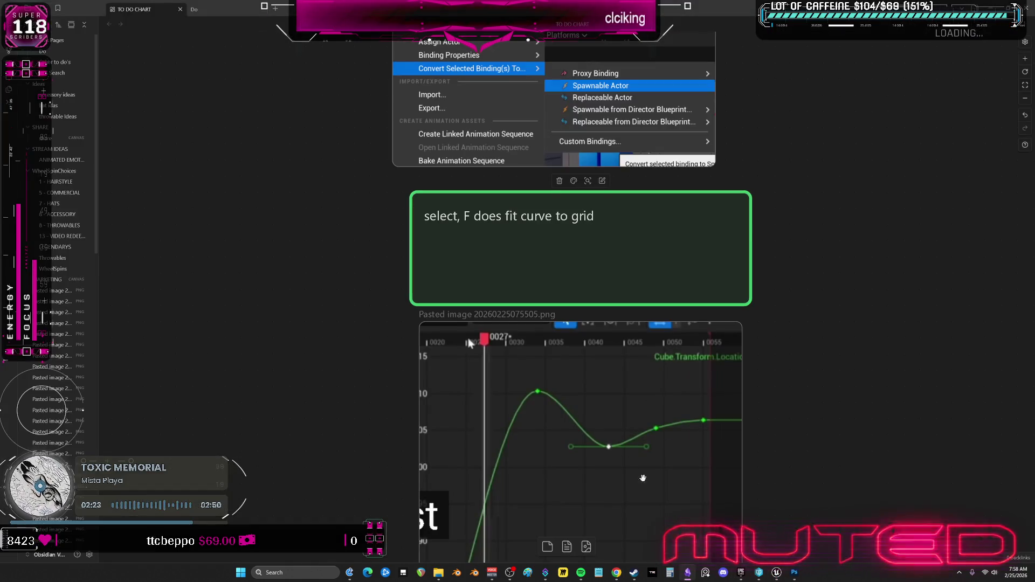
# Add ', and . jump to previous next keyframe selection' to the fit-curve card, then pause the tutorial
pyautogui.scroll(-2, 728, 385)
pyautogui.doubleClick(619, 143)
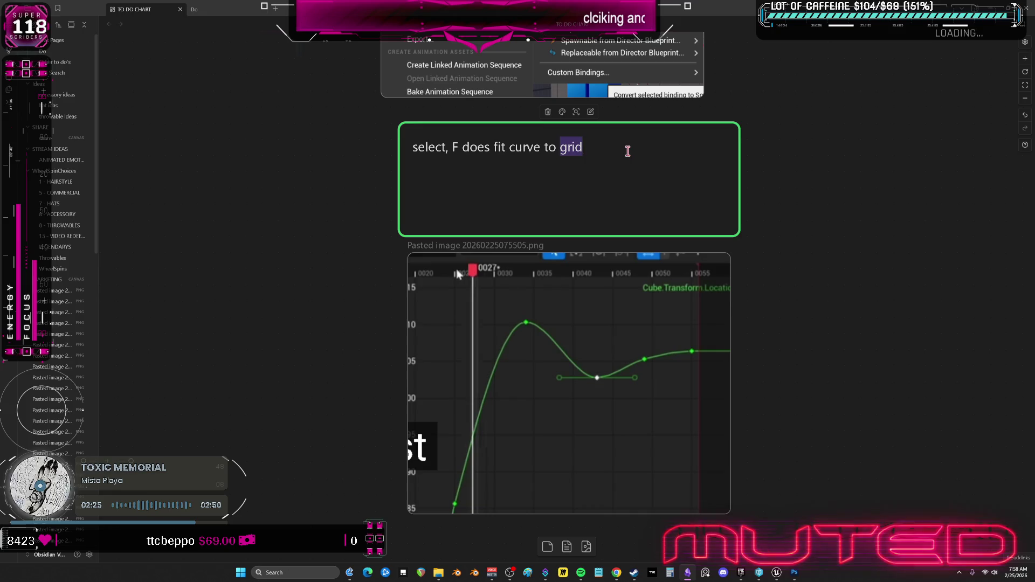
pyautogui.write(', as')
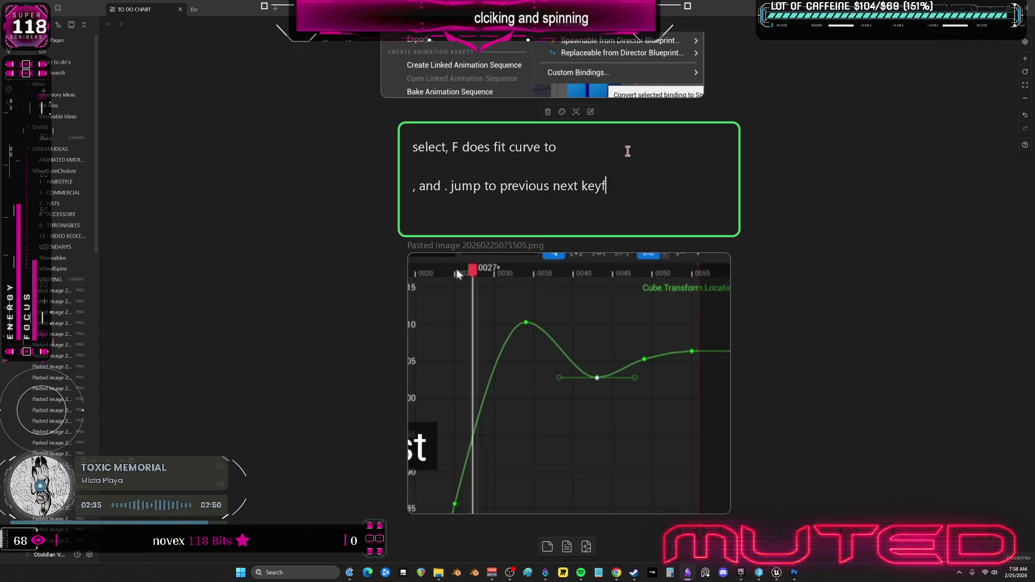
pyautogui.write('slection')
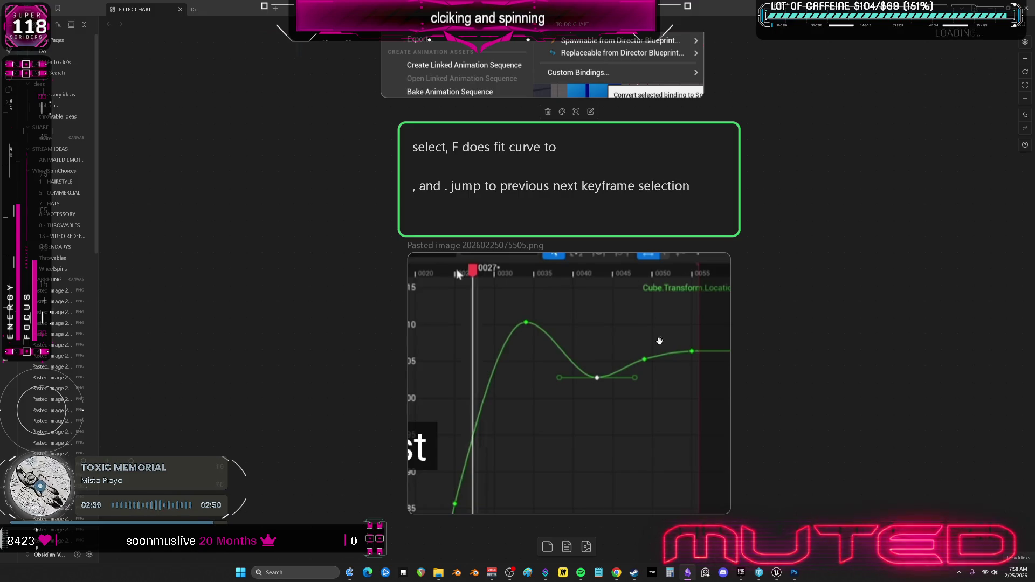
pyautogui.click(616, 572)
pyautogui.click(556, 317)
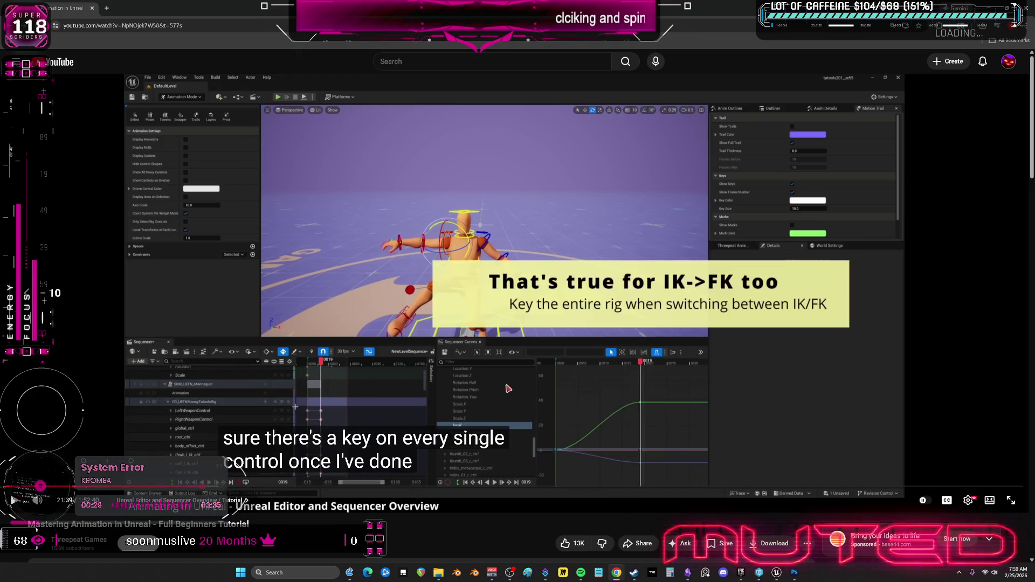
# Watch the tutorial on keying the entire rig for IK/FK switches, skipping ahead 5 seconds
pyautogui.press('space')
pyautogui.press('space')
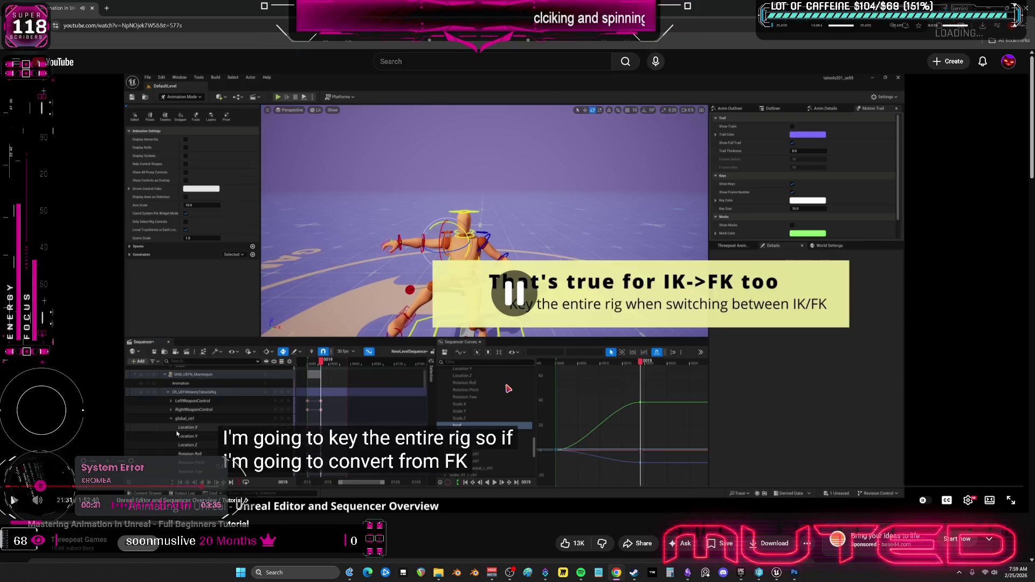
pyautogui.press('space')
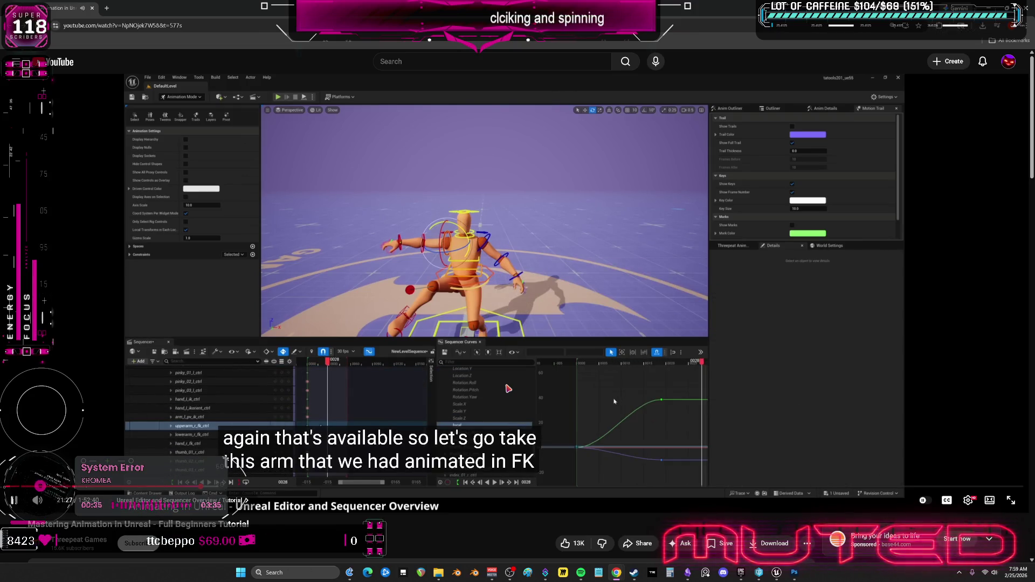
pyautogui.press('Right')
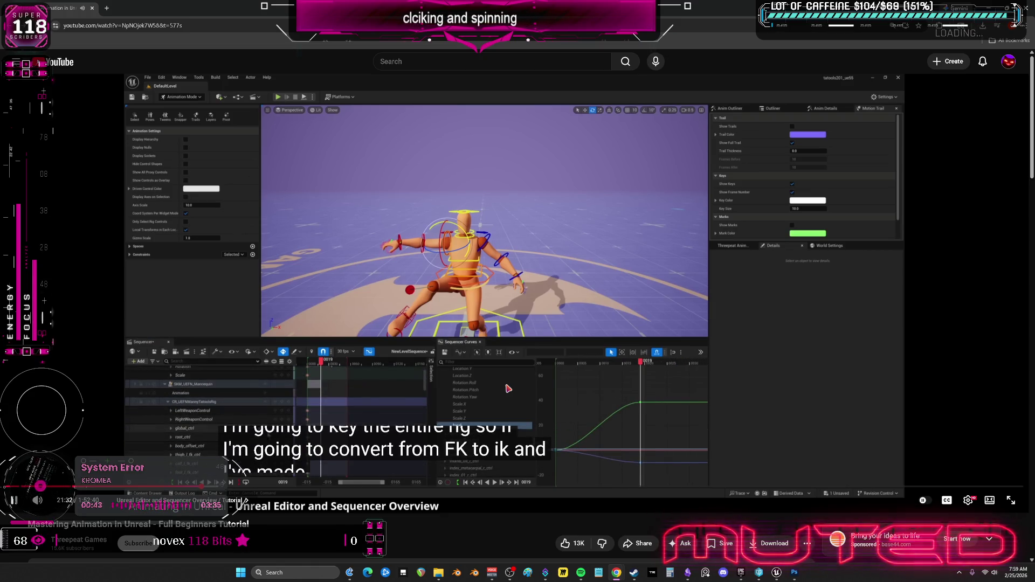
pyautogui.click(508, 388)
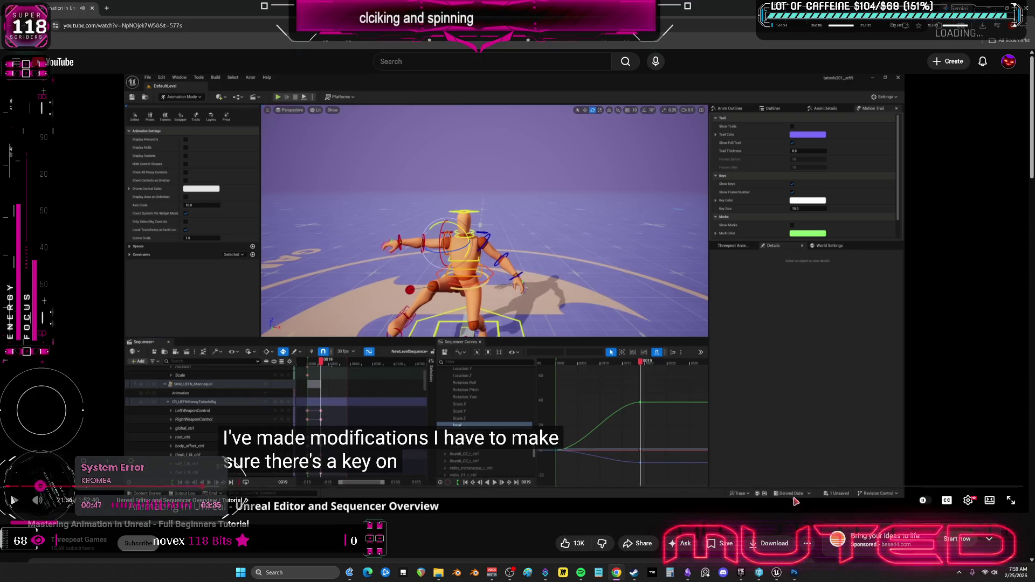
pyautogui.press('space')
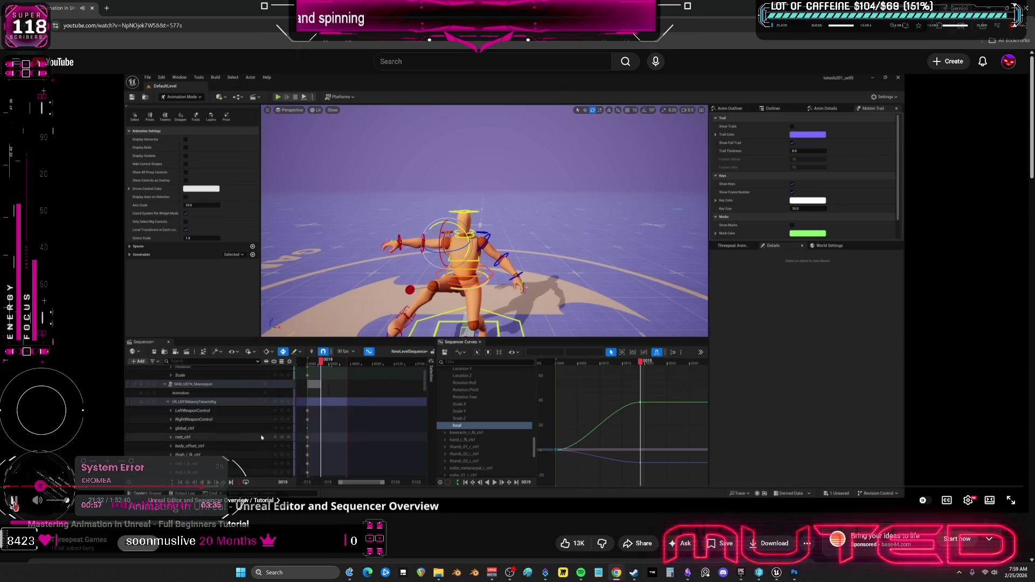
pyautogui.click(14, 503)
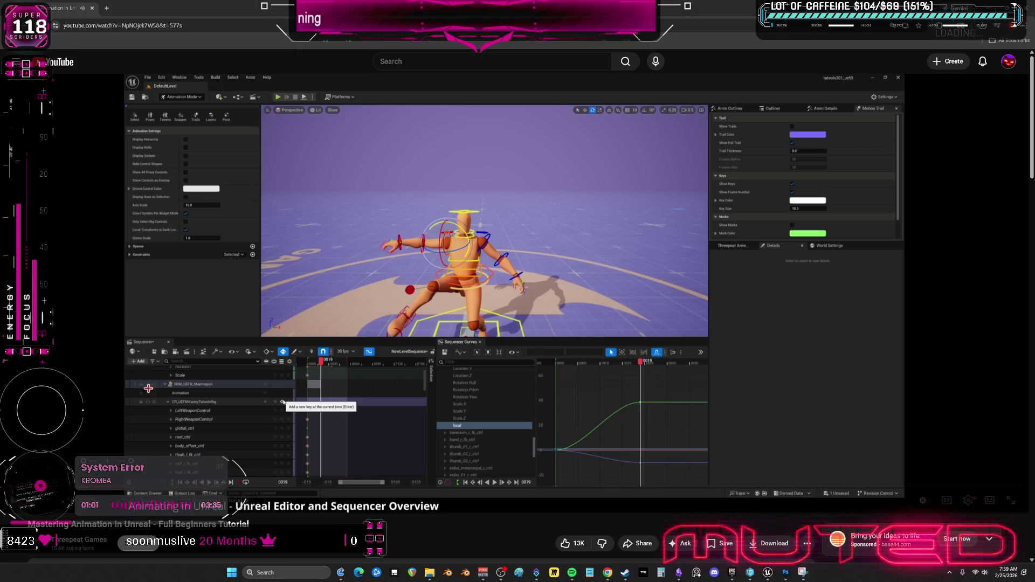
# Screenshot the tutorial's rig track rows and switch to the Obsidian canvas
pyautogui.press('super+shift+s')
pyautogui.moveTo(132, 380); pyautogui.dragTo(361, 428)
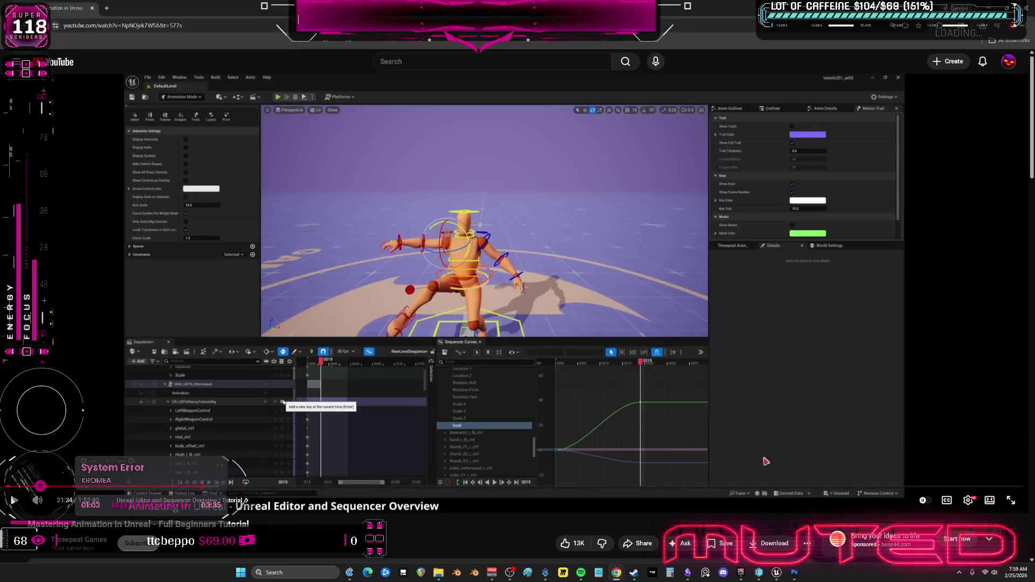
pyautogui.click(687, 572)
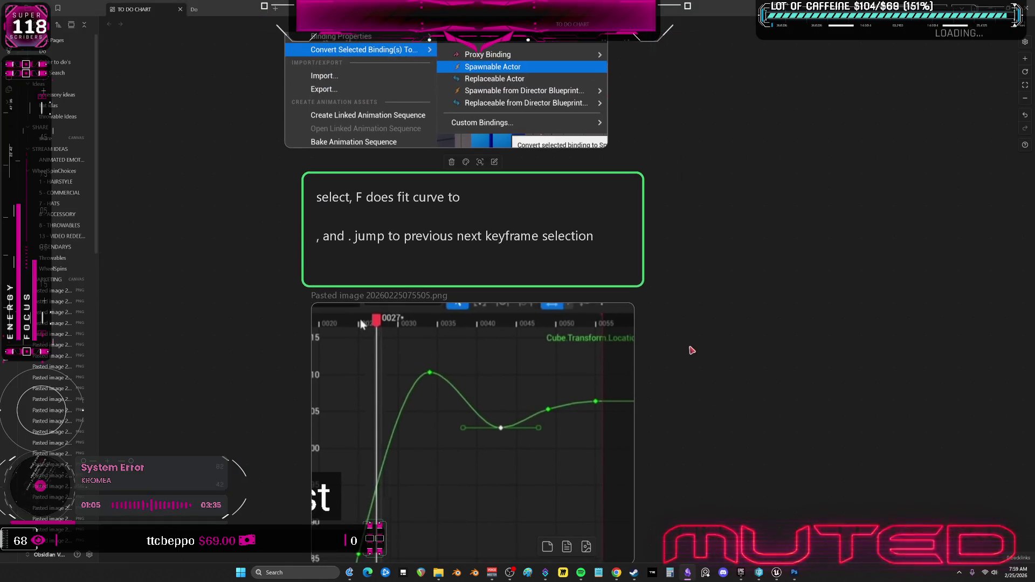
# Paste the rig-track screenshot onto the TO DO CHART canvas
pyautogui.scroll(4, 632, 226)
pyautogui.hotkey('ctrl', 'v')
pyautogui.scroll(2, 649, 326)
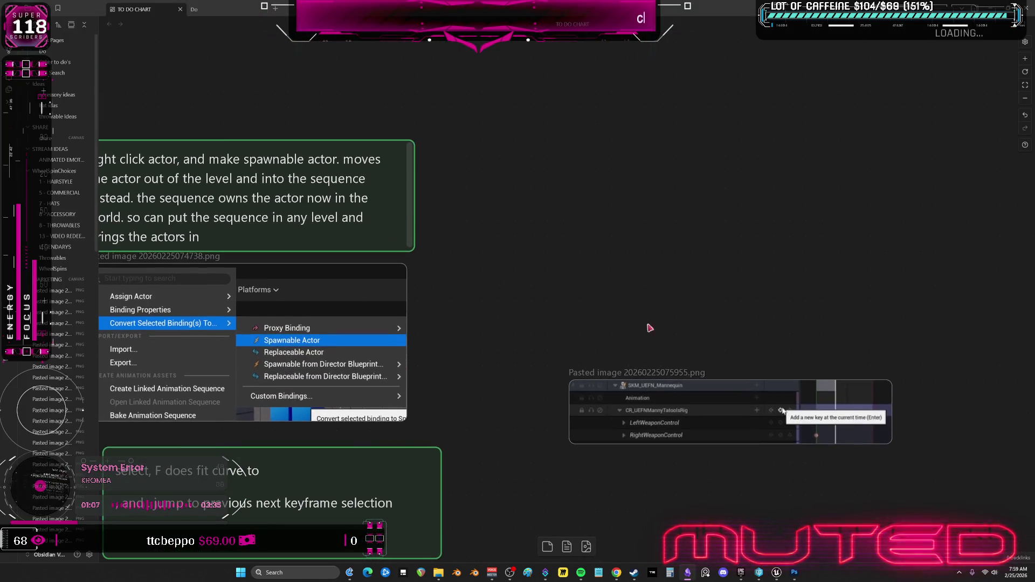
pyautogui.moveTo(647, 399); pyautogui.dragTo(566, 297)
# Duplicate the spawnable-actor card above the screenshot and rewrite it as 'key entire control rig for IK FK switch'
pyautogui.click(306, 198)
pyautogui.hotkey('ctrl', 'c')
pyautogui.hotkey('ctrl', 'v')
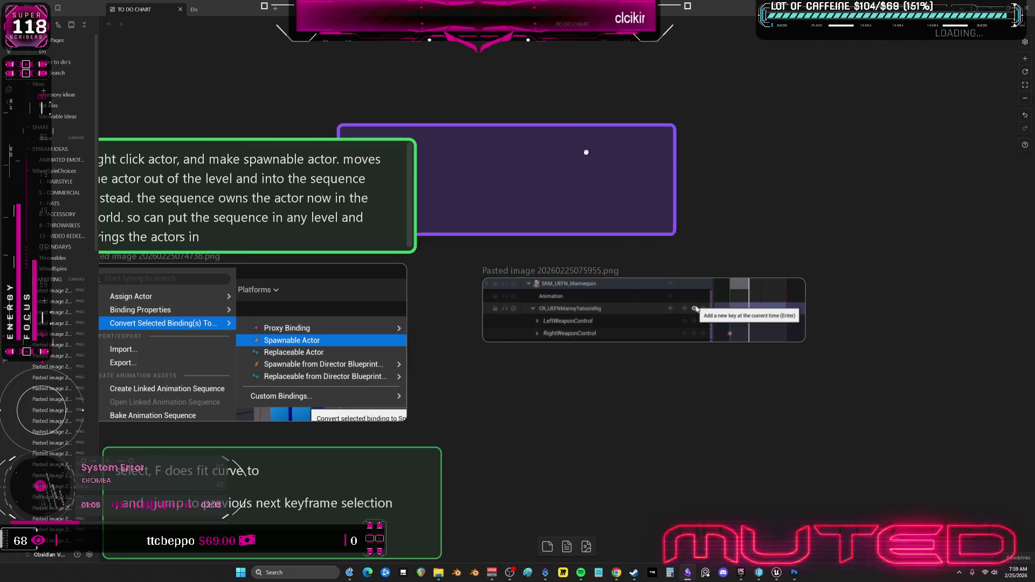
pyautogui.moveTo(584, 153); pyautogui.dragTo(701, 167)
pyautogui.doubleClick(650, 181)
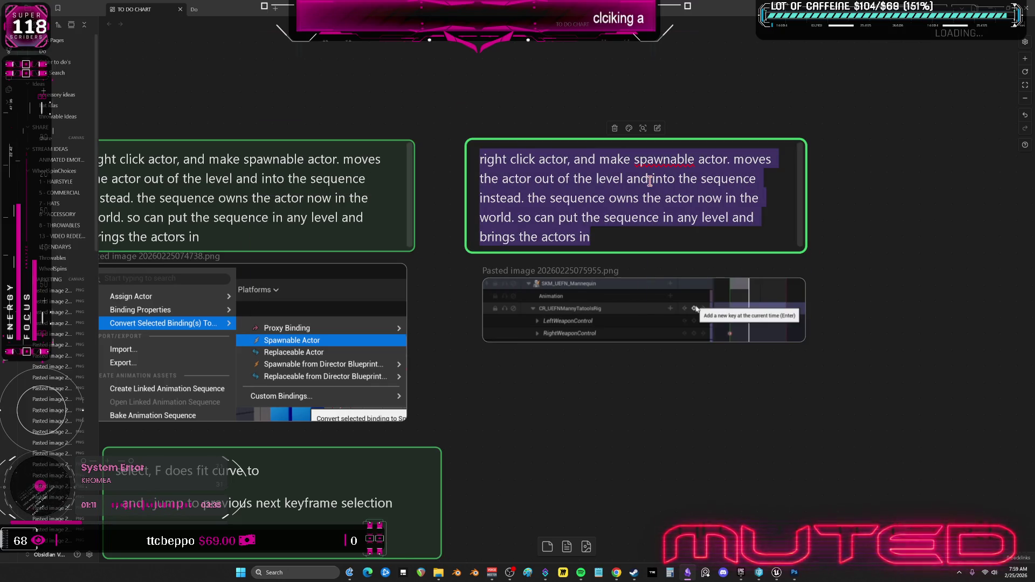
pyautogui.write('key entire control rig to then get access to')
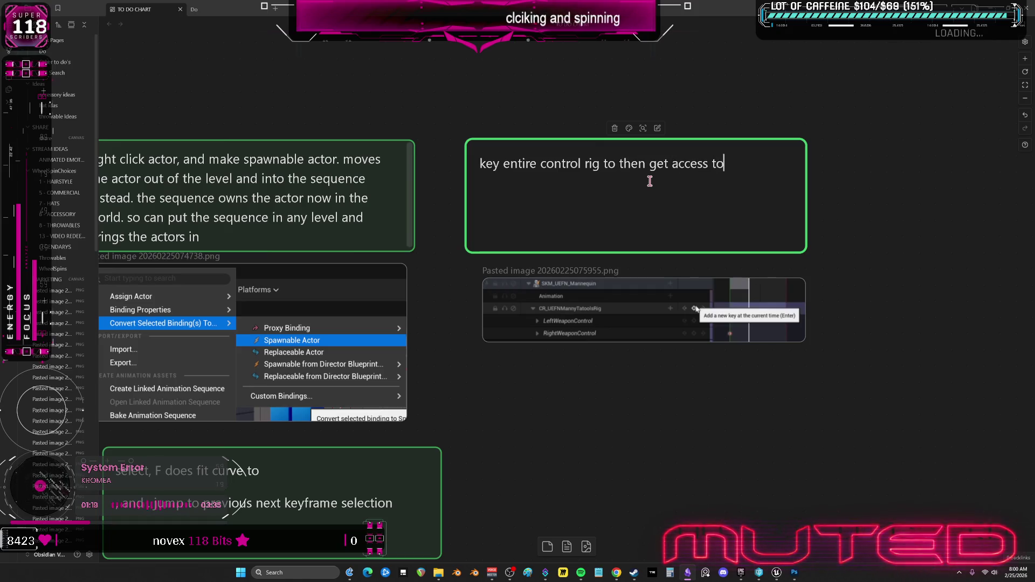
pyautogui.write('K')
pyautogui.press('BackSpace')
pyautogui.press('BackSpace')
pyautogui.press('BackSpace')
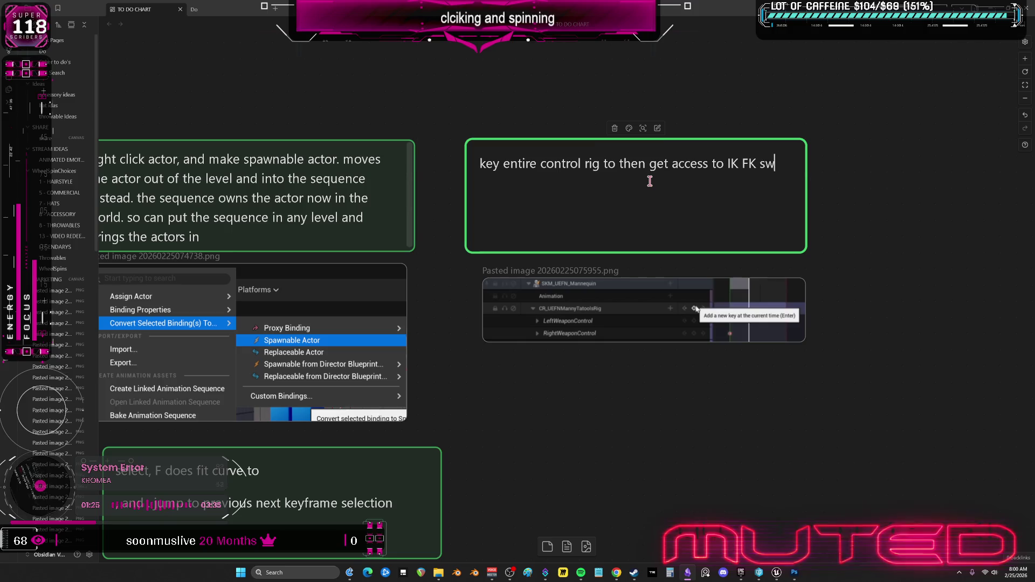
pyautogui.write('itches.')
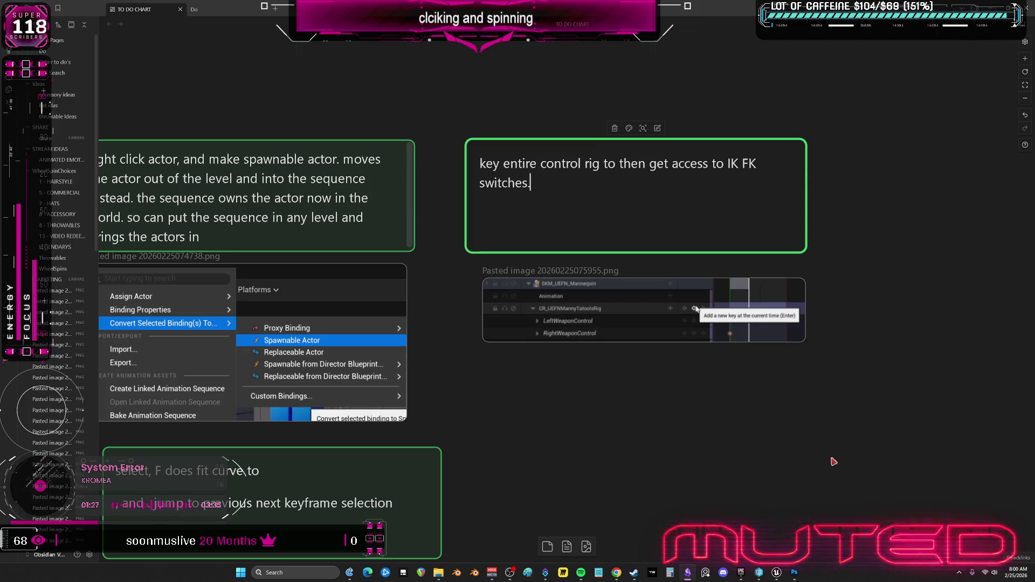
# Bring the Mastering Animation in Unreal tutorial forward and play it
pyautogui.moveTo(616, 575)
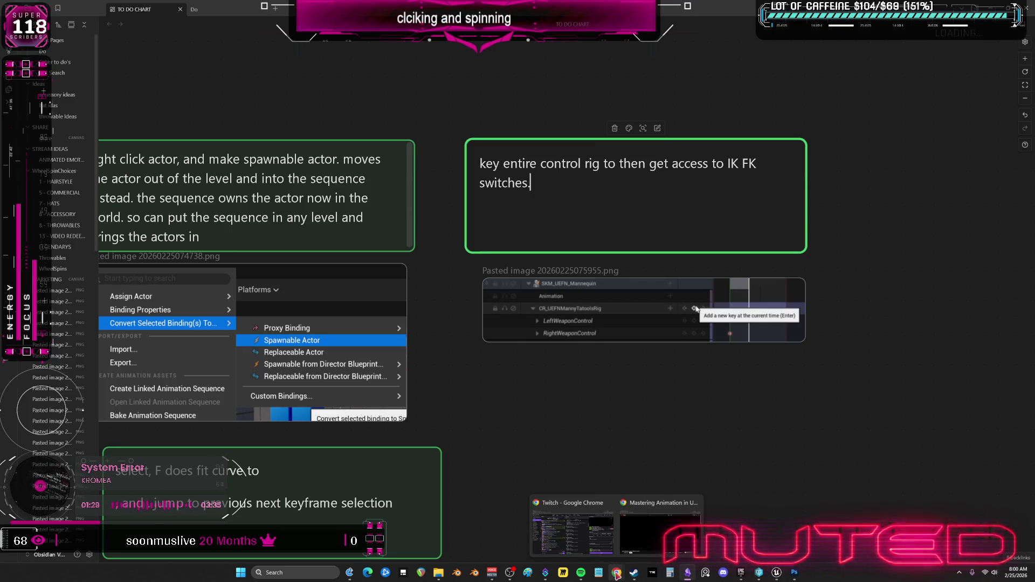
pyautogui.click(661, 531)
pyautogui.click(542, 322)
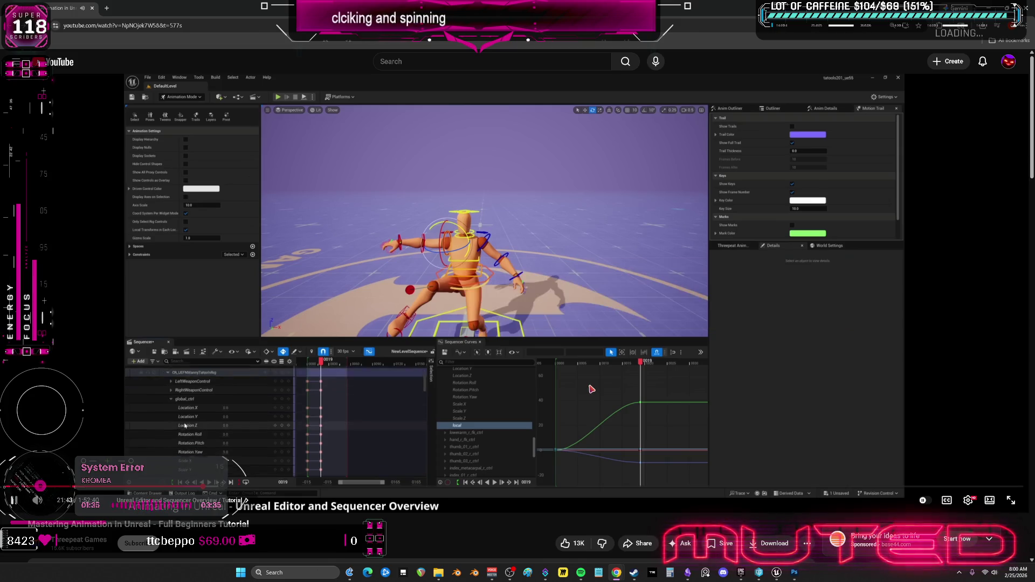
# Pause the tutorial after the IK/FK switch track list and go to the TO DO CHART canvas
pyautogui.click(591, 388)
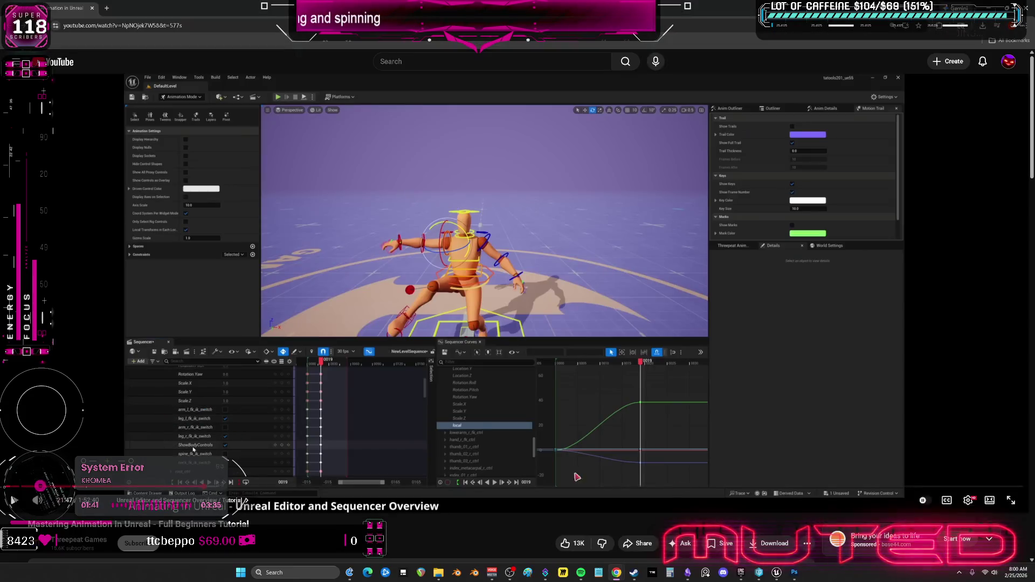
pyautogui.click(681, 575)
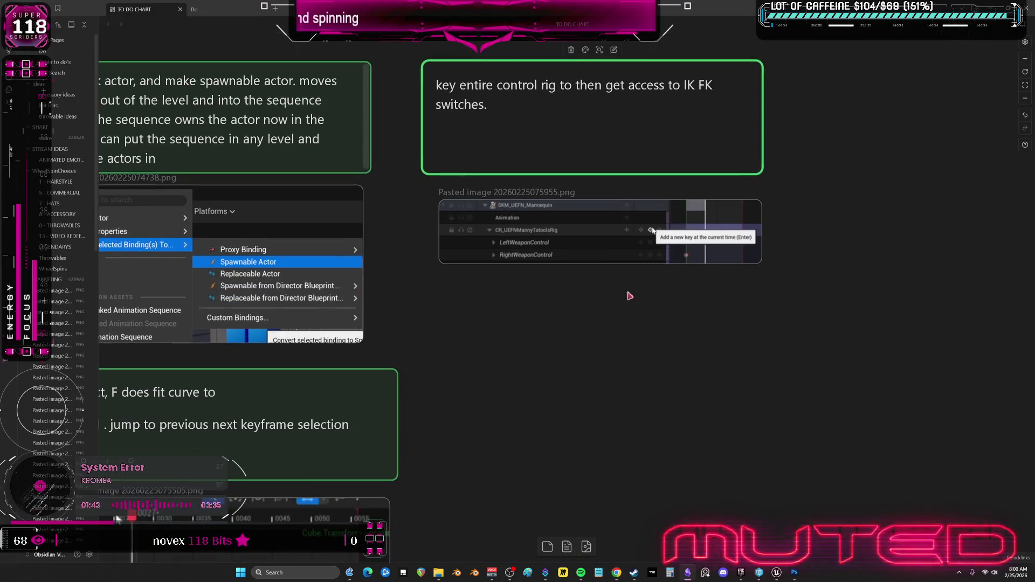
# Position the fk_ik switch-list screenshot under the keying note, then return to the tutorial
pyautogui.moveTo(571, 394)
pyautogui.mouseDown()
pyautogui.moveTo(528, 410)
pyautogui.moveTo(546, 394)
pyautogui.mouseUp()
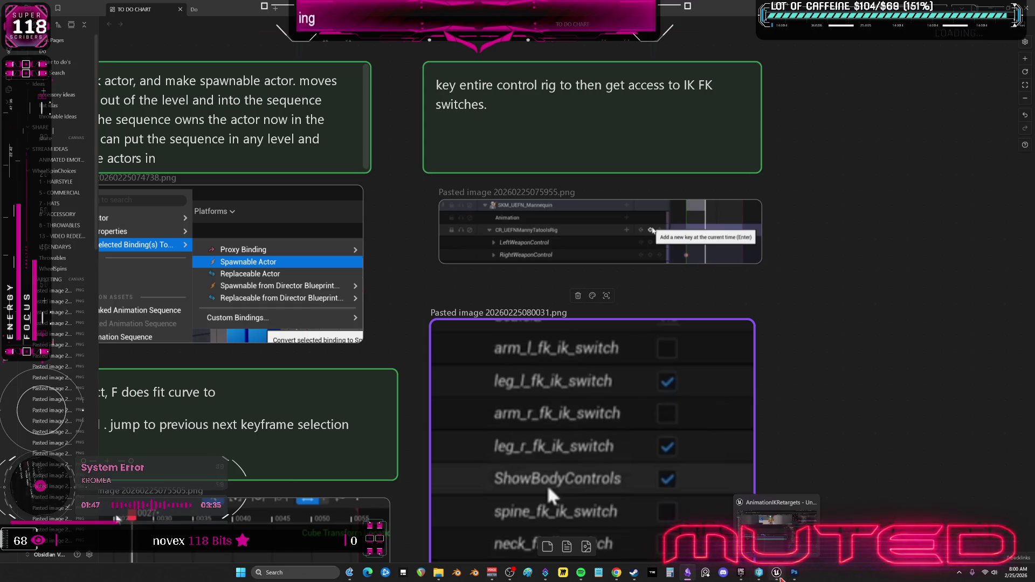
pyautogui.moveTo(615, 575)
pyautogui.click(640, 522)
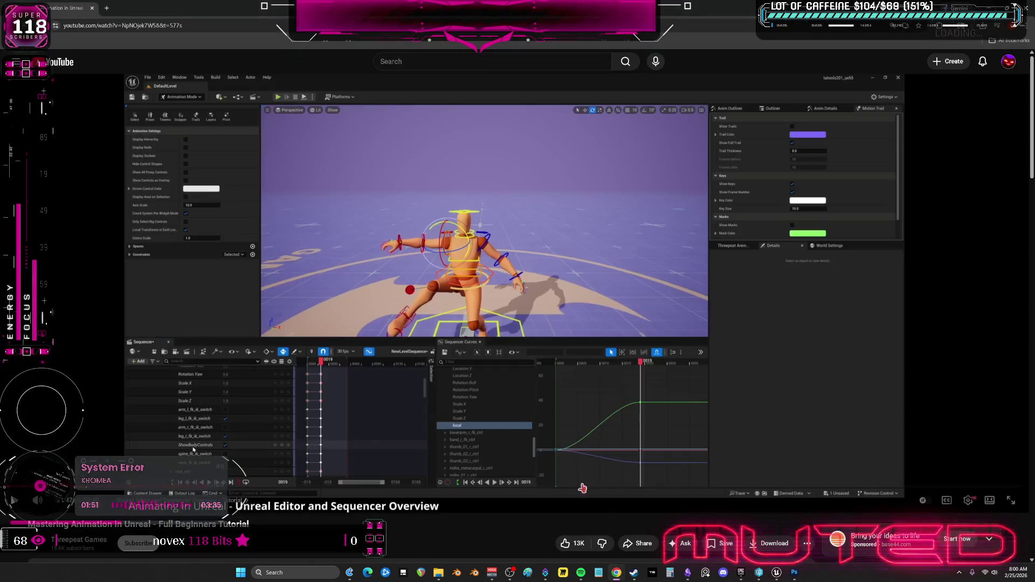
# Snip the tutorial's CR_UEFNMannyTatoolsRig track hierarchy and paste it onto the Obsidian canvas
pyautogui.click(408, 380)
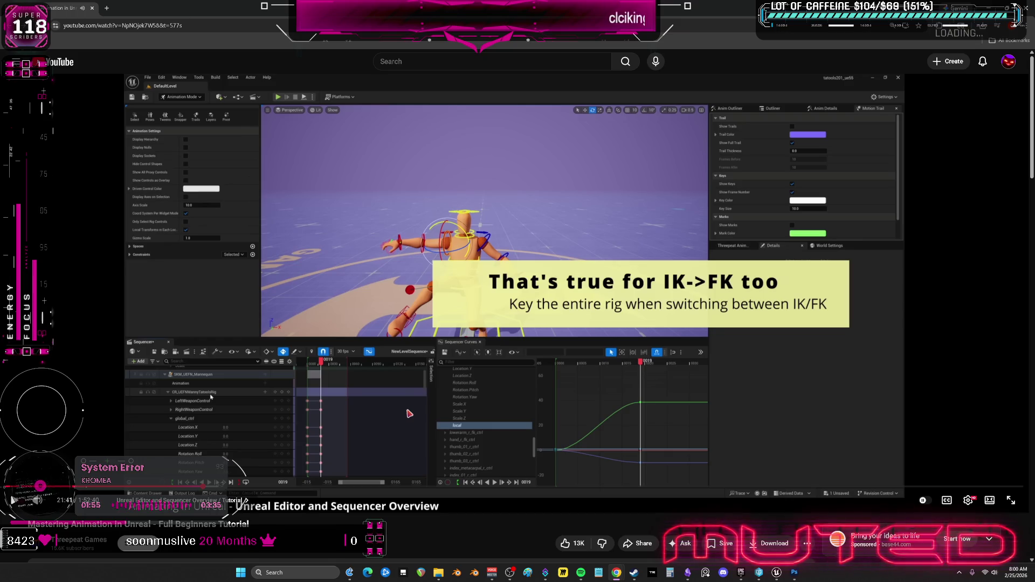
pyautogui.press('super+shift+s')
pyautogui.moveTo(173, 416); pyautogui.dragTo(120, 384)
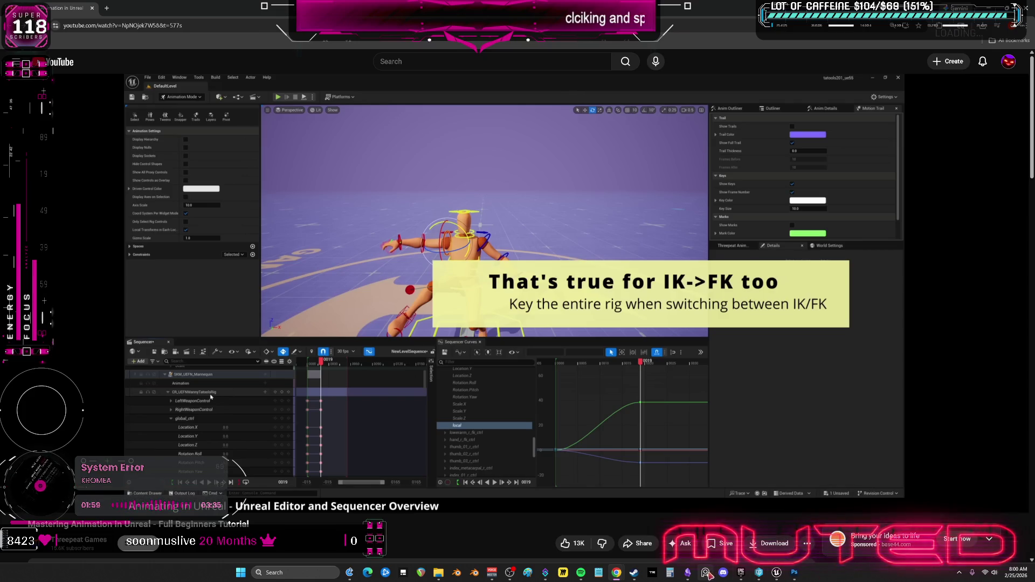
pyautogui.click(705, 572)
pyautogui.hotkey('ctrl', 'v')
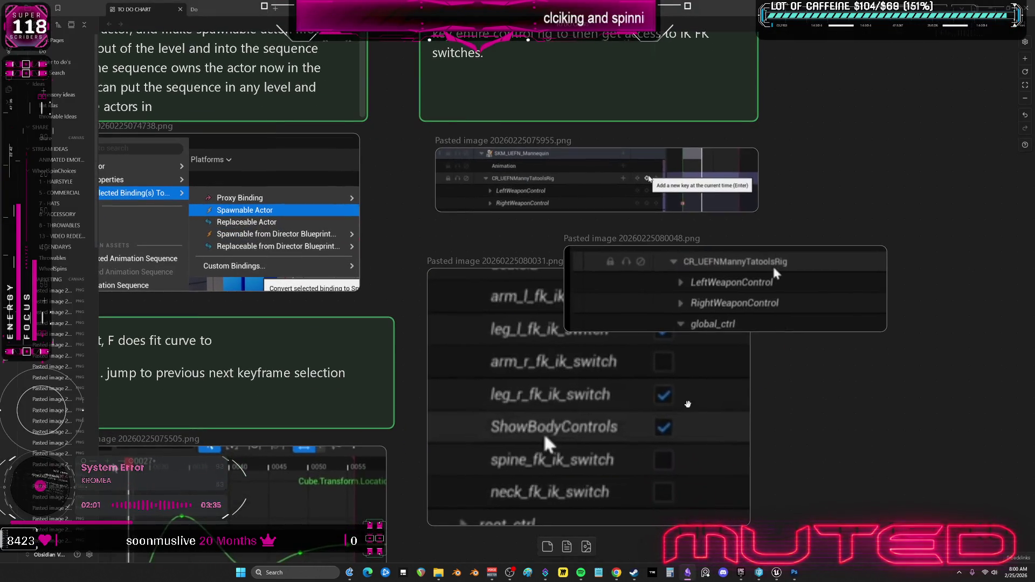
# Arrange the rig hierarchy and fk_ik switch-list screenshots into a single column
pyautogui.moveTo(688, 404); pyautogui.dragTo(696, 469)
pyautogui.moveTo(728, 286); pyautogui.dragTo(598, 276)
pyautogui.moveTo(560, 394); pyautogui.dragTo(569, 398)
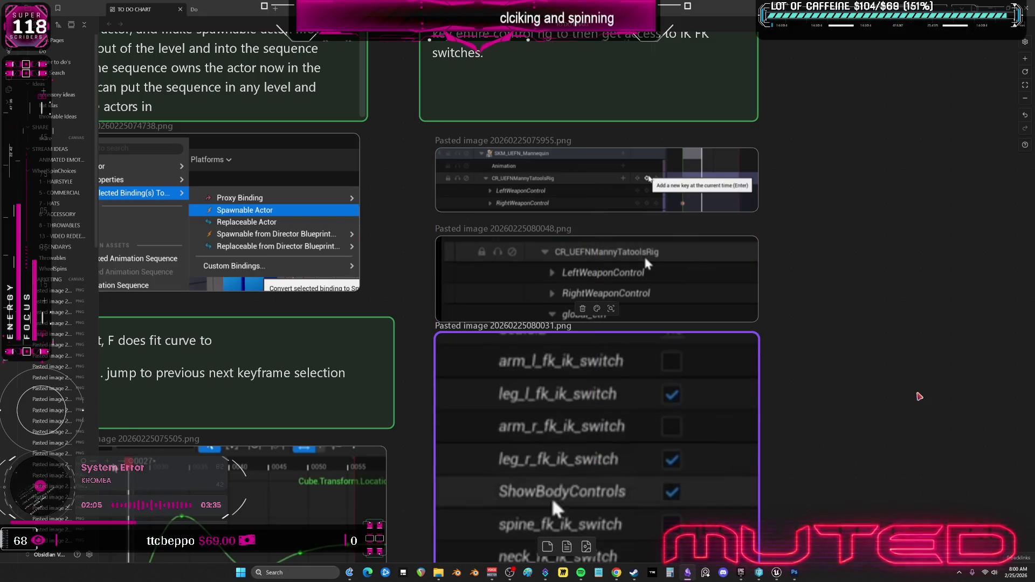
pyautogui.click(880, 389)
pyautogui.scroll(1, 803, 285)
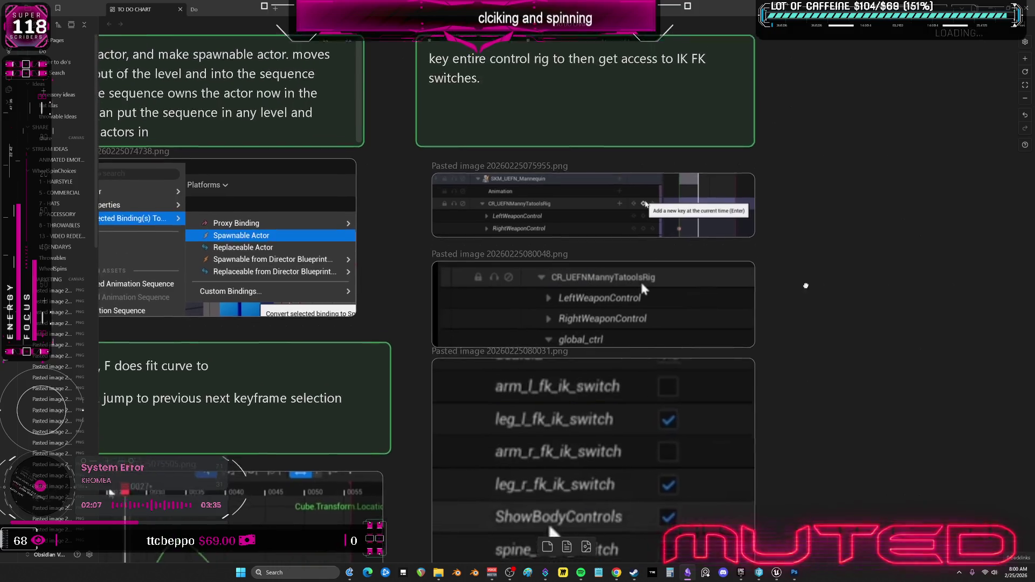
pyautogui.moveTo(593, 378); pyautogui.dragTo(593, 418)
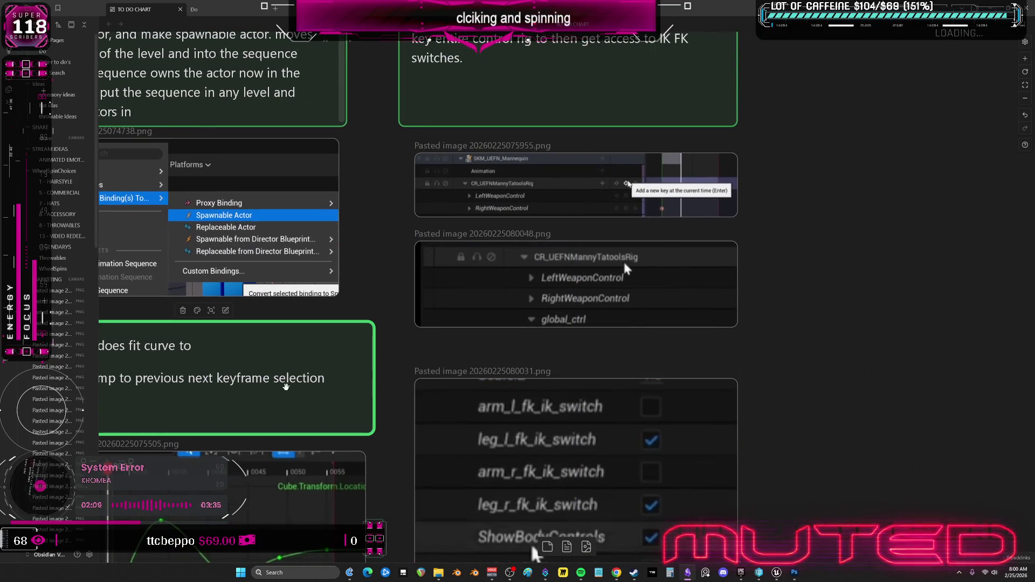
# Add a one-line 'go to global control' card above the switch-list screenshot, then pause the tutorial
pyautogui.keyDown('alt'); pyautogui.moveTo(258, 379); pyautogui.dragTo(818, 312); pyautogui.keyUp('alt')
pyautogui.write('go to cl')
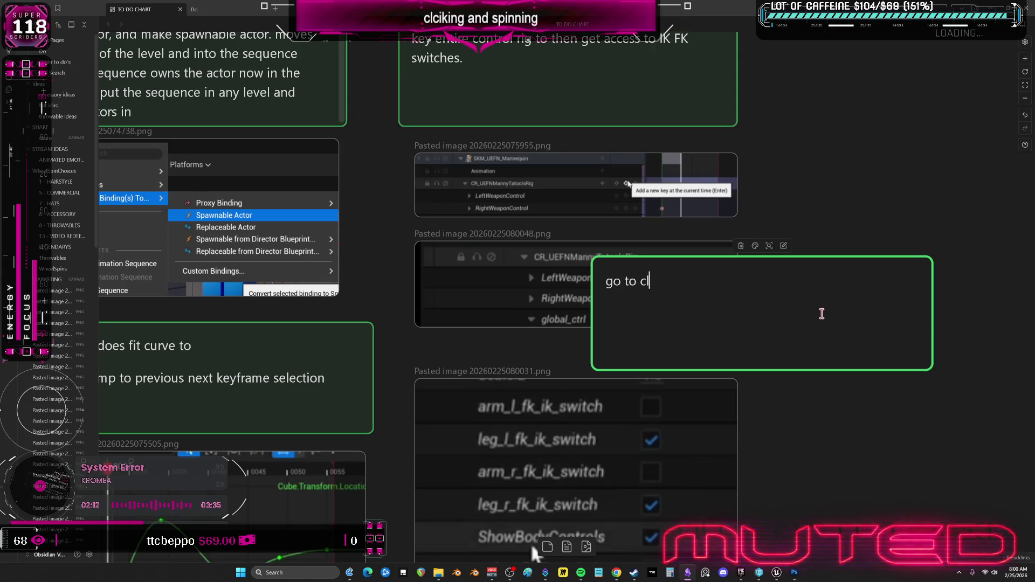
pyautogui.press('BackSpace')
pyautogui.write('global con')
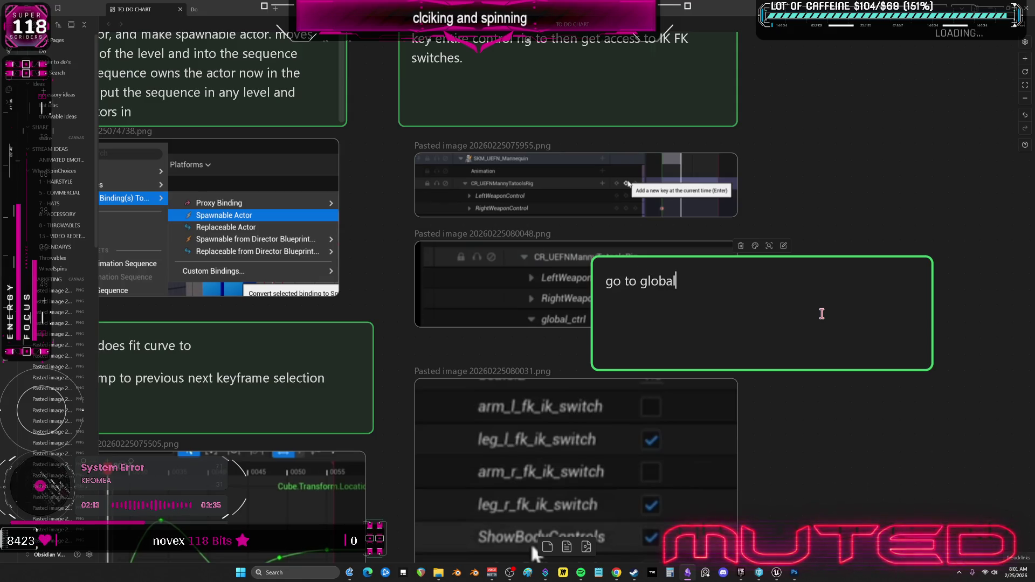
pyautogui.write('trol')
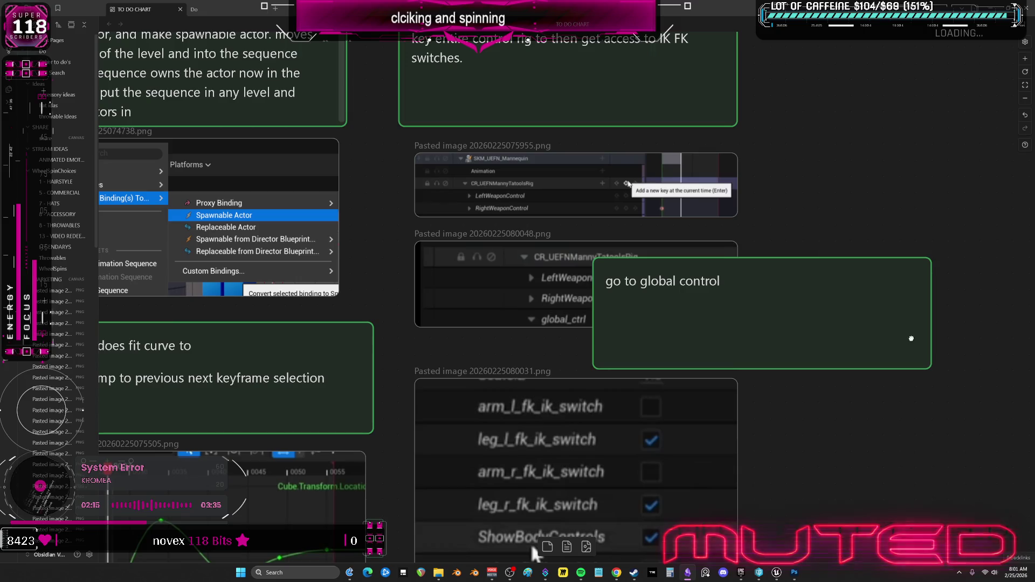
pyautogui.moveTo(932, 370)
pyautogui.mouseDown()
pyautogui.moveTo(867, 300)
pyautogui.moveTo(835, 305)
pyautogui.mouseUp()
pyautogui.moveTo(784, 284)
pyautogui.mouseDown()
pyautogui.moveTo(646, 350)
pyautogui.moveTo(648, 359)
pyautogui.mouseUp()
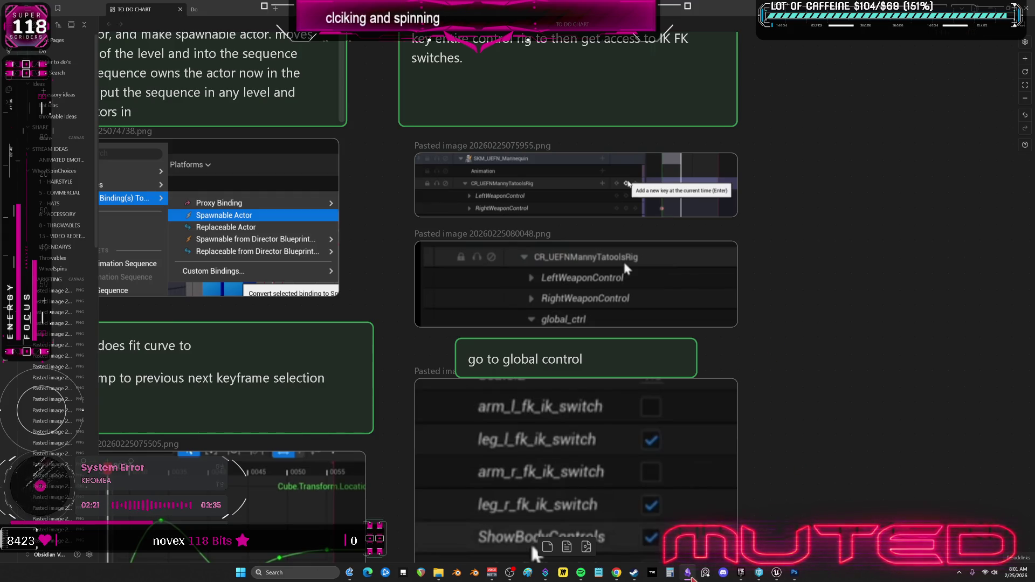
pyautogui.click(617, 574)
pyautogui.click(507, 322)
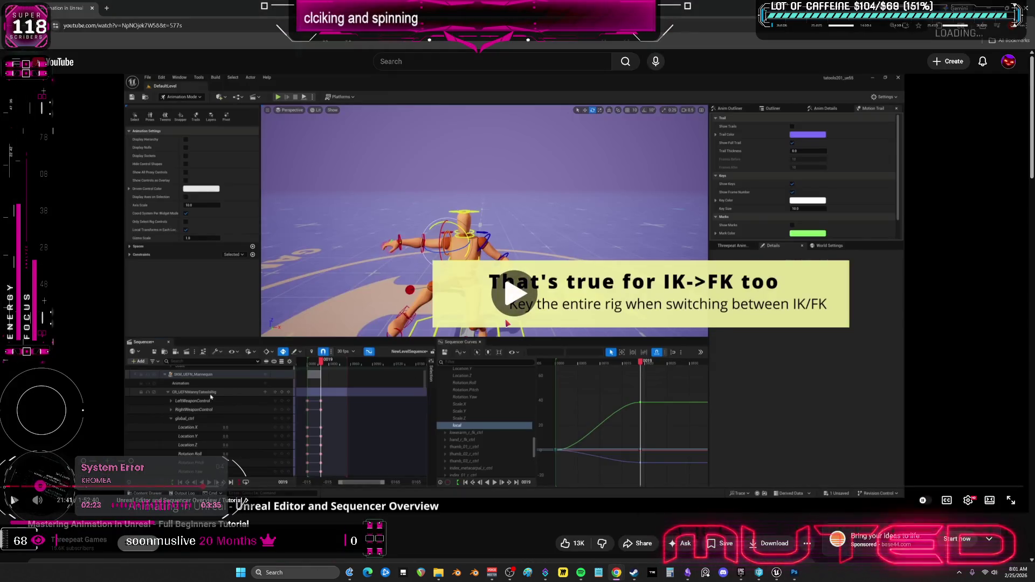
# Resume the tutorial and let it play through the seated-mannequin posing section
pyautogui.click(507, 323)
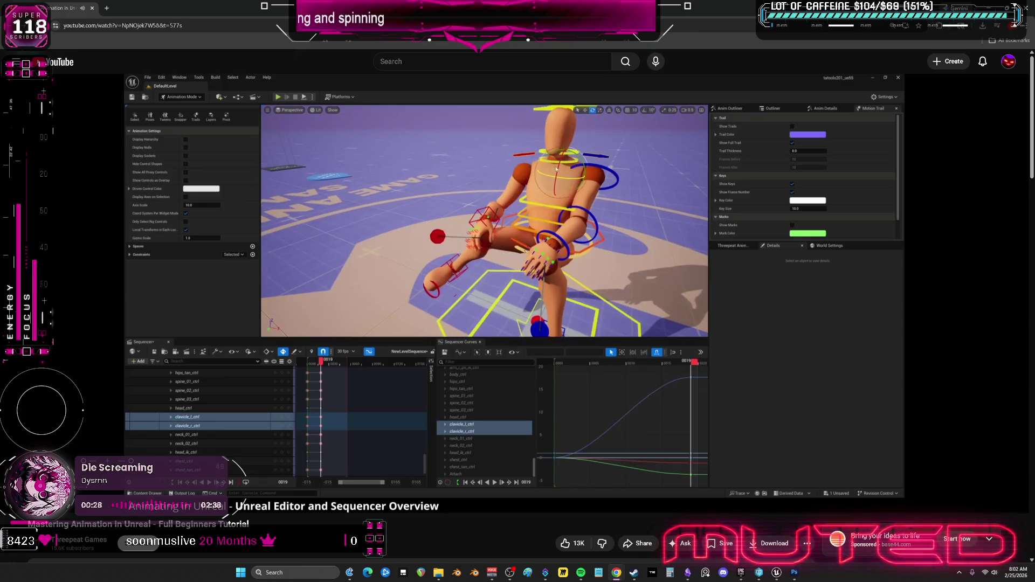
# Turn on the tutorial's captions, then switch to Unreal and enlarge the viewport area
pyautogui.click(638, 269)
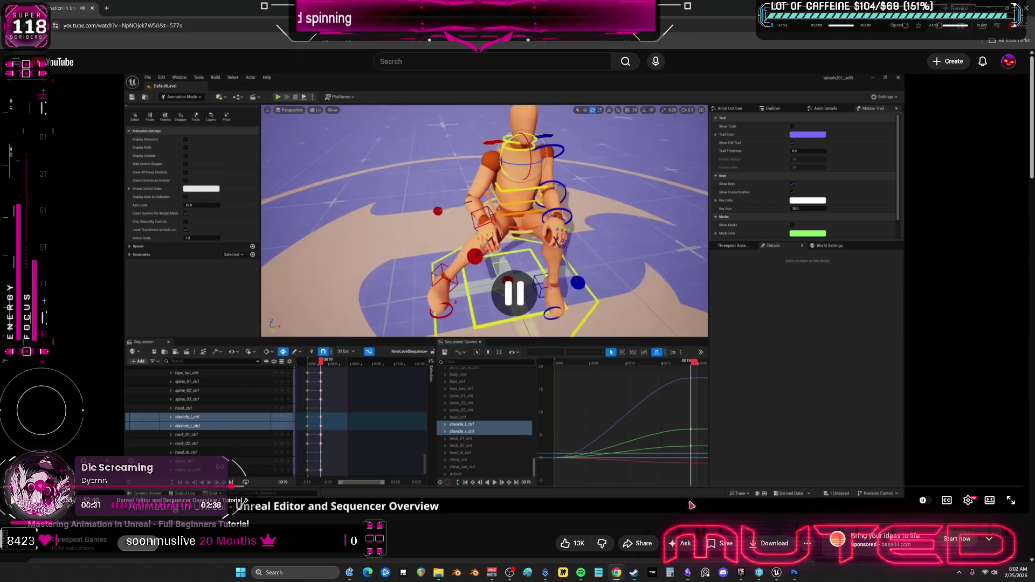
pyautogui.click(943, 501)
pyautogui.click(584, 363)
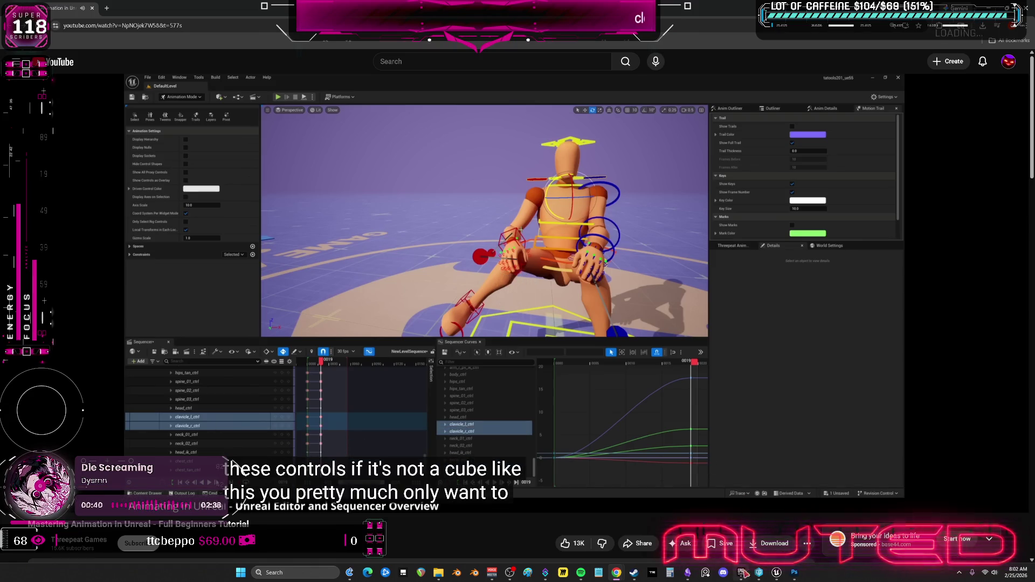
pyautogui.click(787, 574)
pyautogui.moveTo(590, 186); pyautogui.dragTo(590, 420)
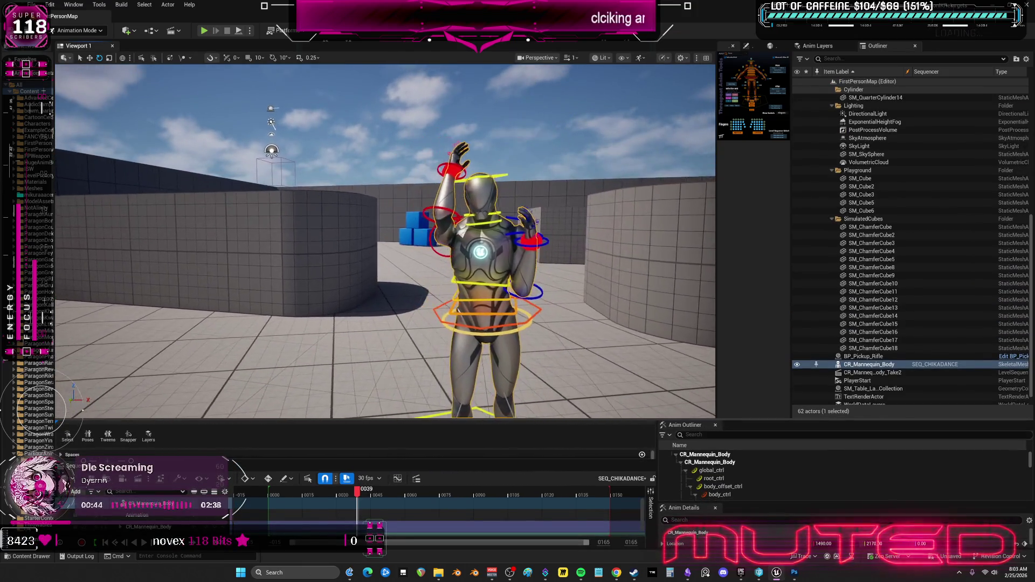
# Select clavicle_l_ctrl and upperarm_l_fk_ctrl, test-rotate the arm, undo it, and return to YouTube
pyautogui.click(588, 319)
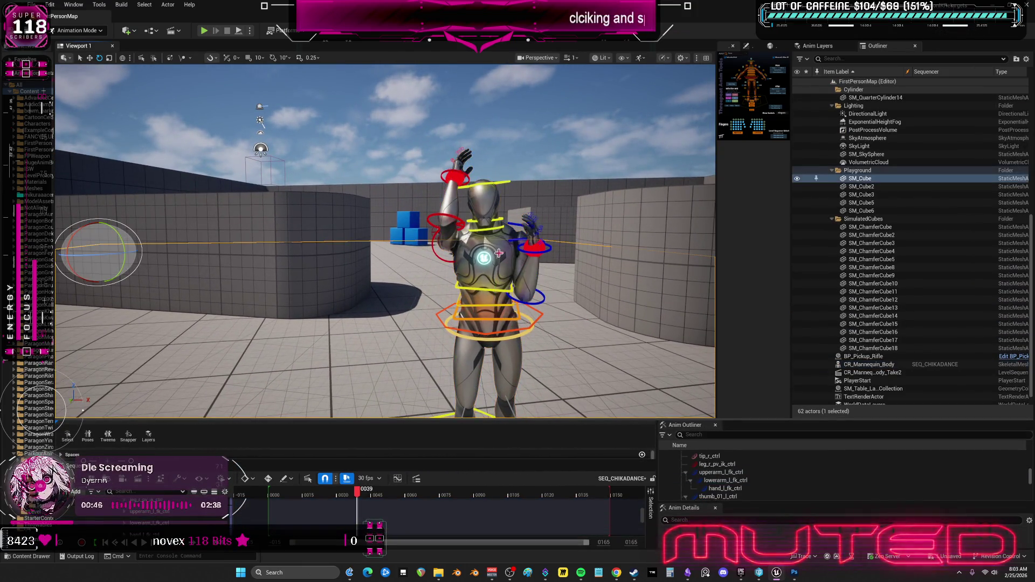
pyautogui.click(482, 245)
pyautogui.press('f')
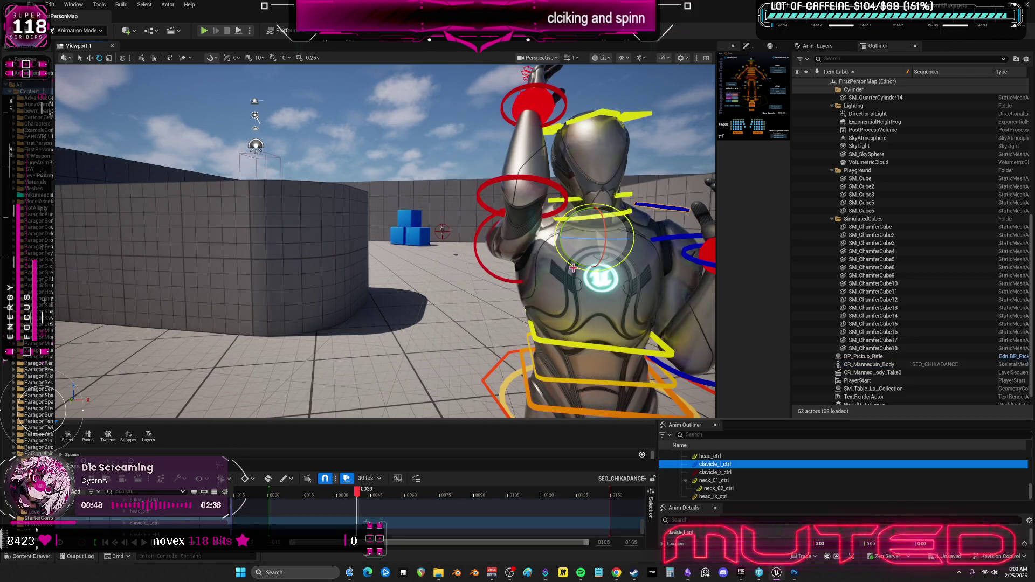
pyautogui.click(655, 240)
pyautogui.press('f')
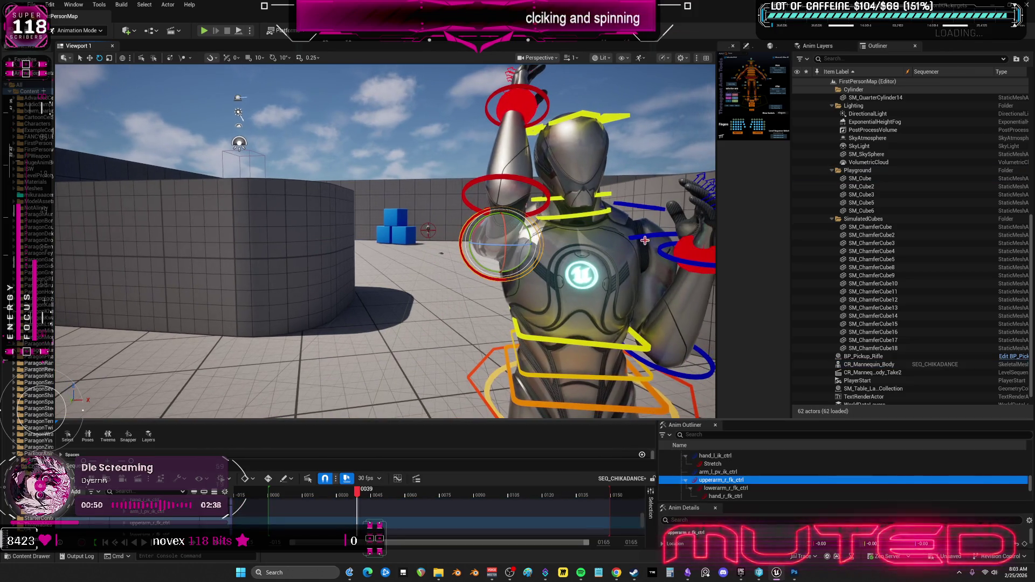
pyautogui.moveTo(618, 235)
pyautogui.mouseDown()
pyautogui.moveTo(625, 227)
pyautogui.moveTo(636, 237)
pyautogui.moveTo(624, 224)
pyautogui.mouseUp()
pyautogui.hotkey('ctrl', 'z')
pyautogui.hotkey('ctrl', 'z')
pyautogui.hotkey('ctrl', 'z')
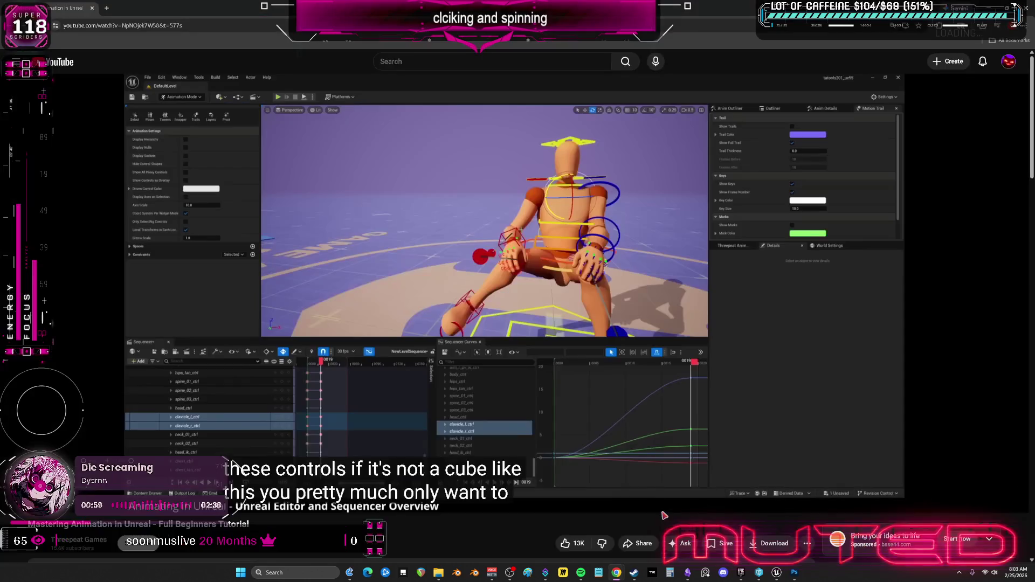
pyautogui.click(617, 574)
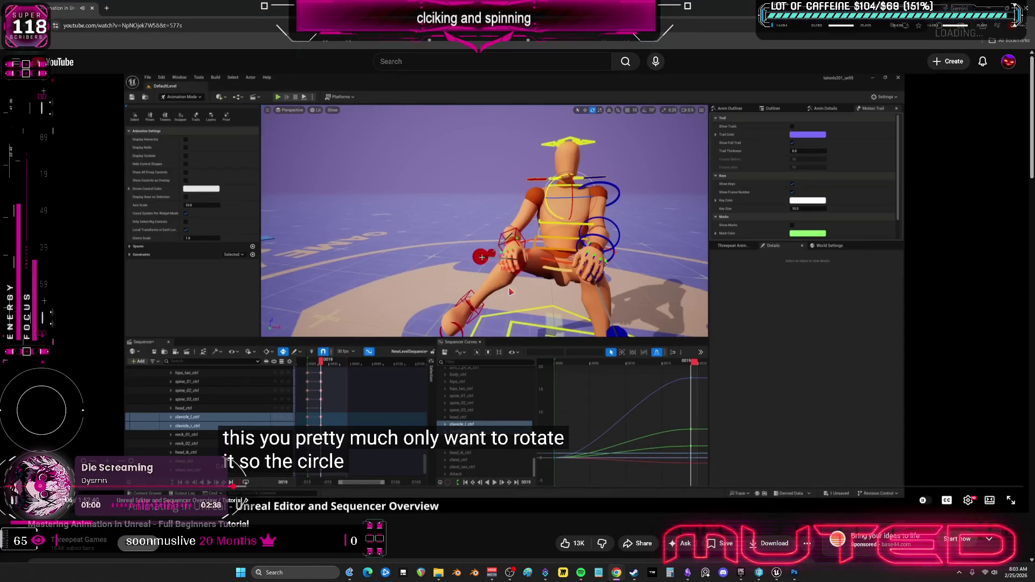
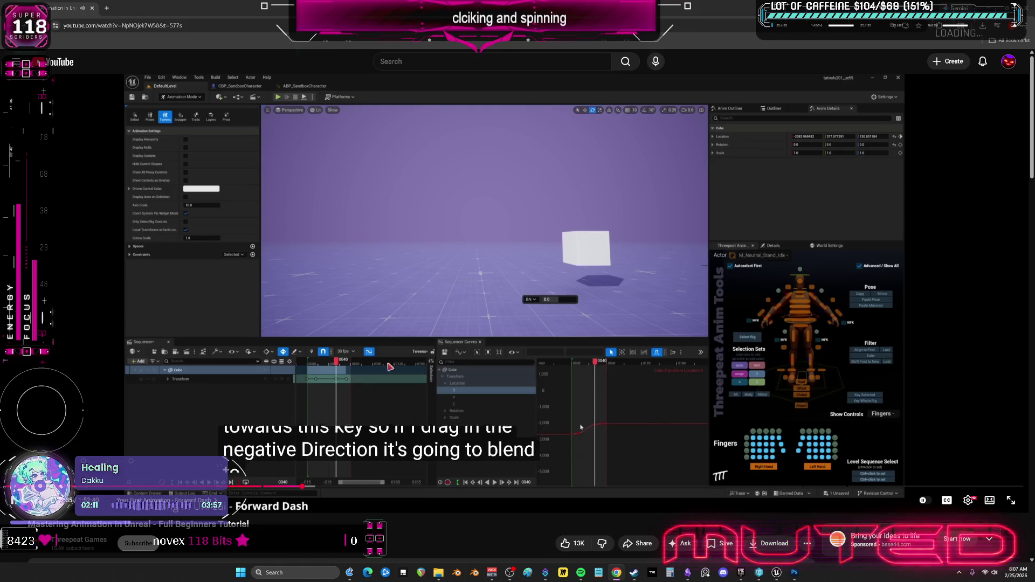
# Pause the tween-blending tutorial and return to Unreal Editor with SEQ_CHIKADANCE open
pyautogui.click(396, 383)
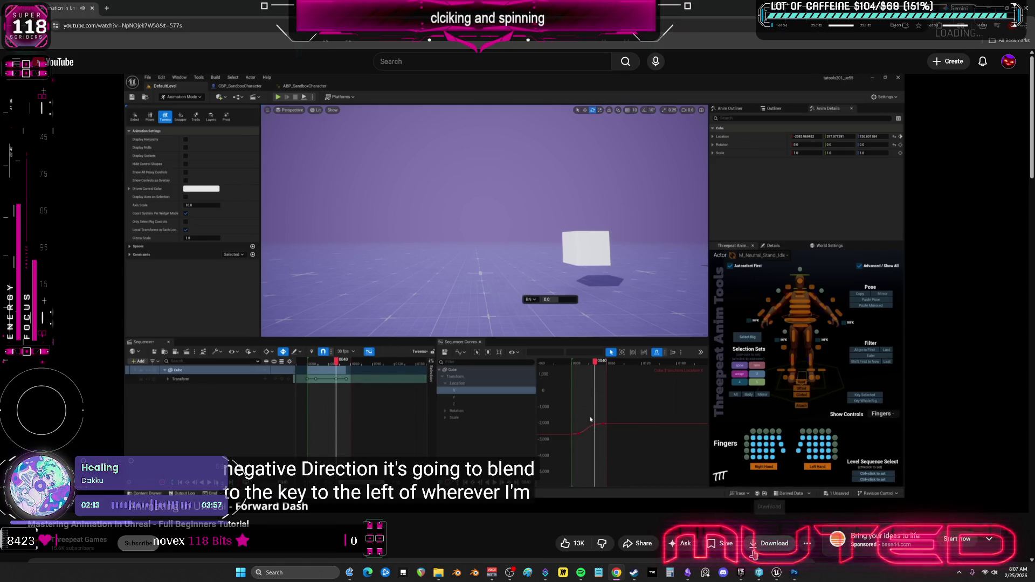
pyautogui.click(771, 569)
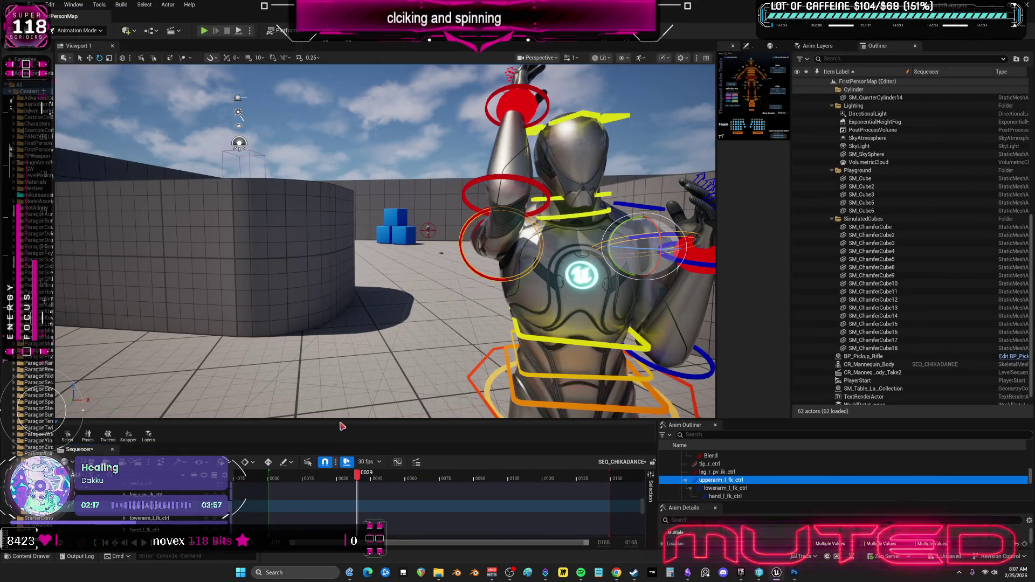
# Turn on the tween slider and preview blending the upper-arm pose, including in Blend Ease mode
pyautogui.click(108, 436)
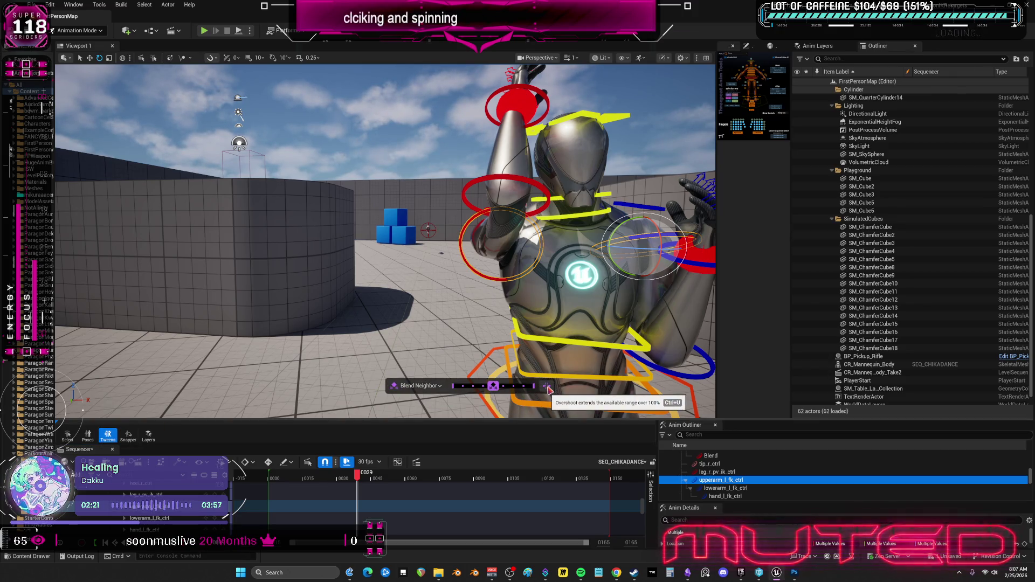
pyautogui.moveTo(494, 387)
pyautogui.mouseDown()
pyautogui.moveTo(517, 389)
pyautogui.moveTo(473, 389)
pyautogui.mouseUp()
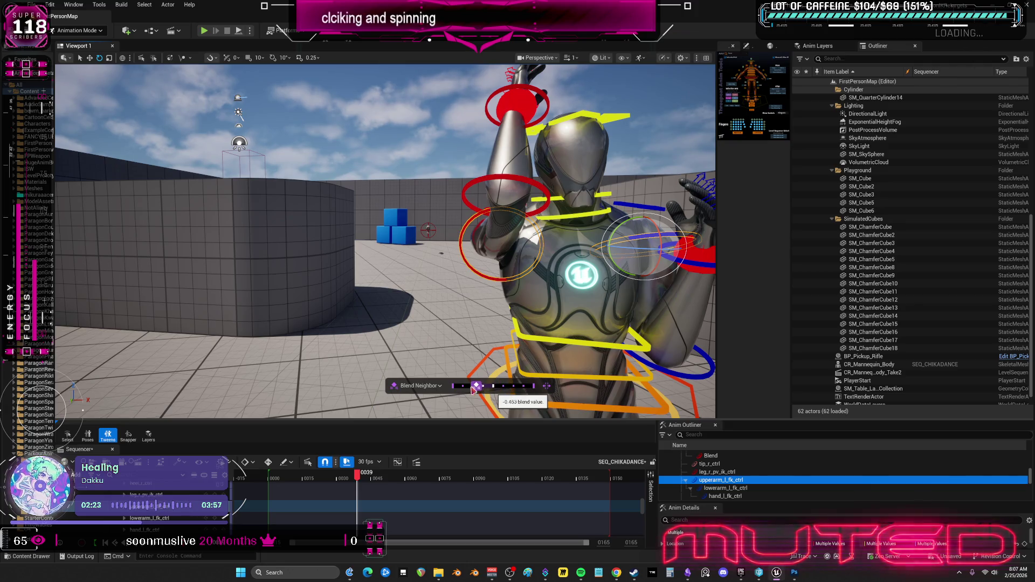
pyautogui.click(425, 386)
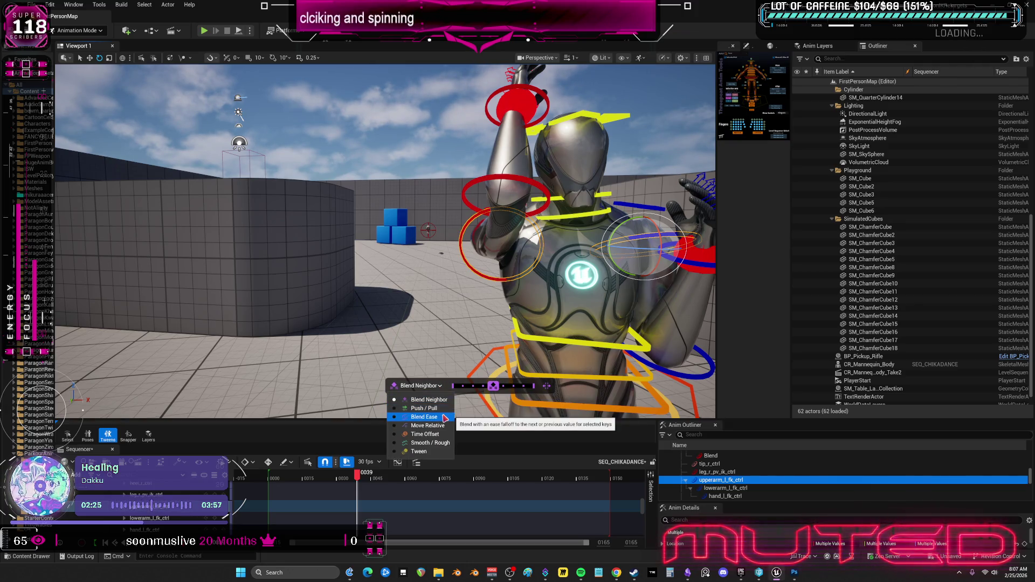
pyautogui.click(425, 416)
pyautogui.moveTo(493, 385); pyautogui.dragTo(501, 390)
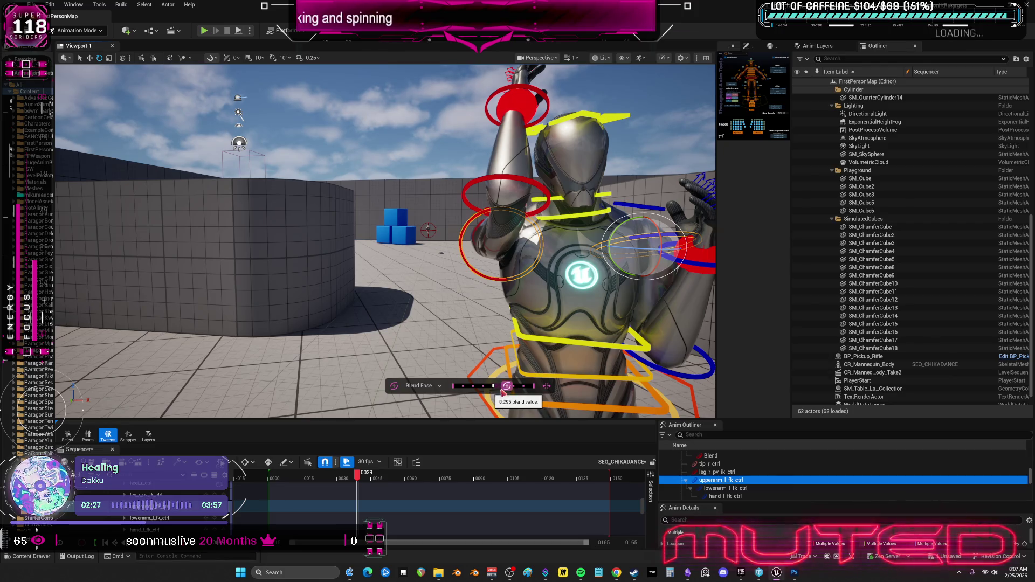
# Try the Tween, Smooth / Rough and Blend Neighbor tween modes
pyautogui.click(426, 386)
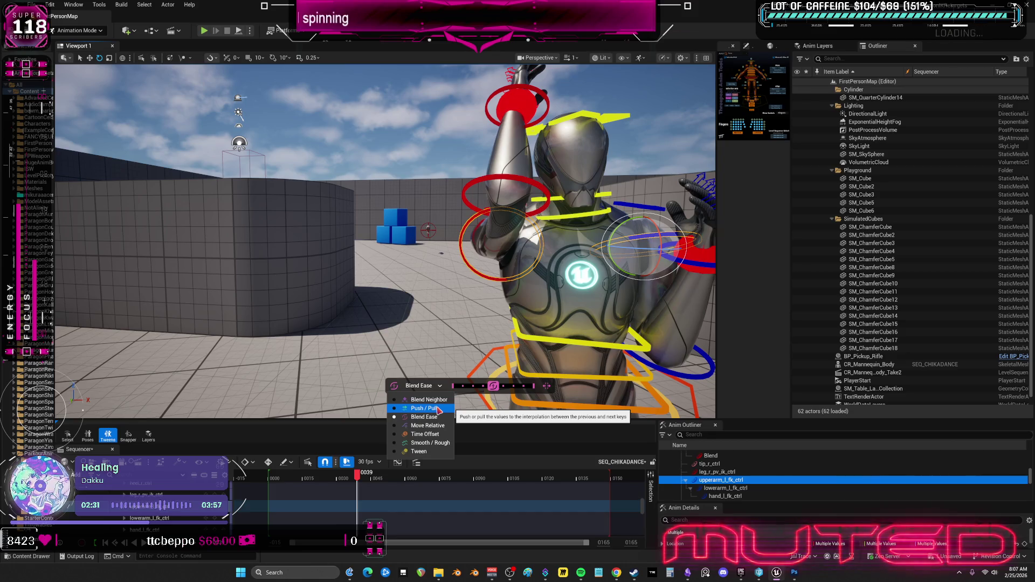
pyautogui.click(431, 452)
pyautogui.click(423, 385)
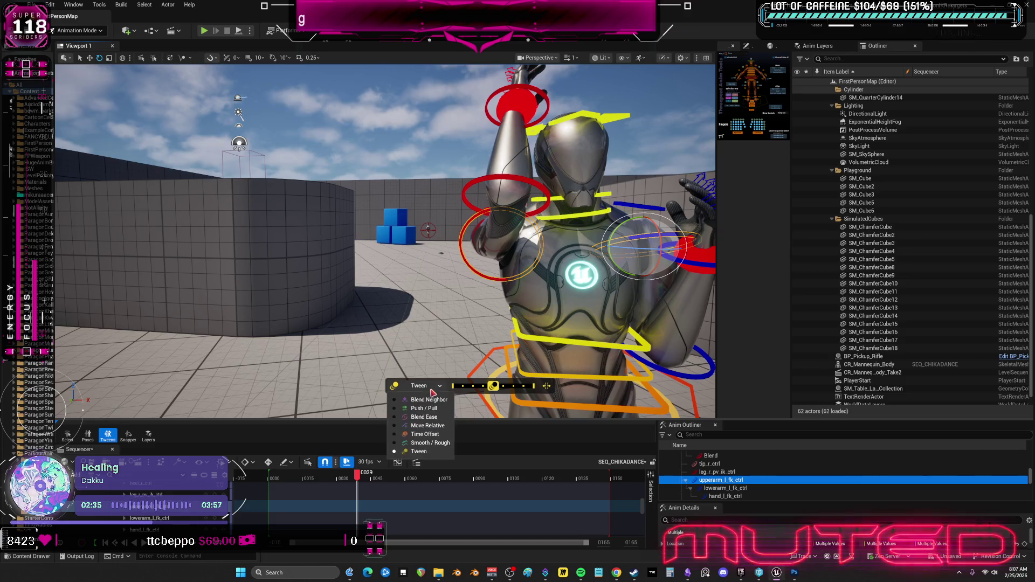
pyautogui.click(431, 443)
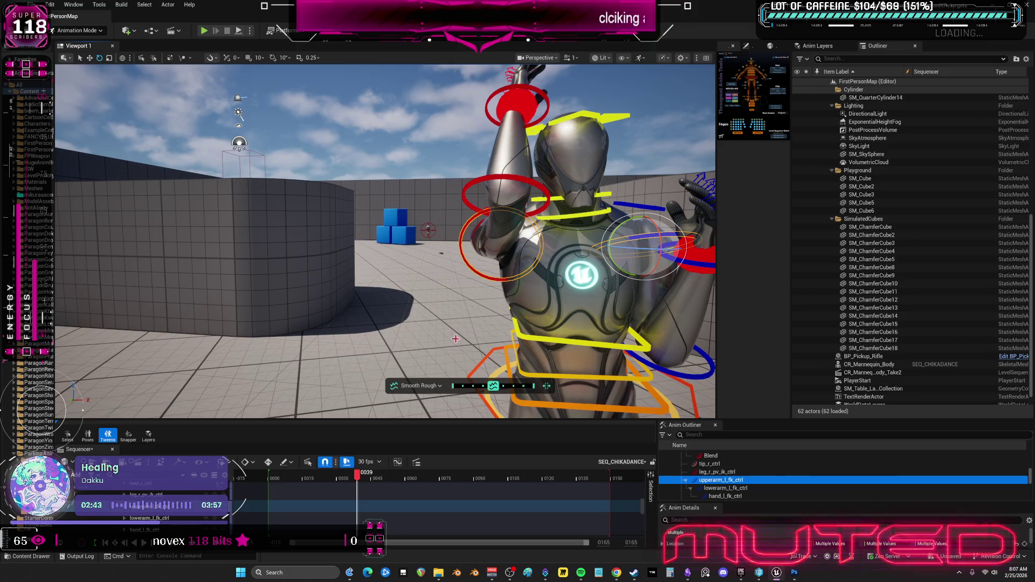
pyautogui.click(407, 385)
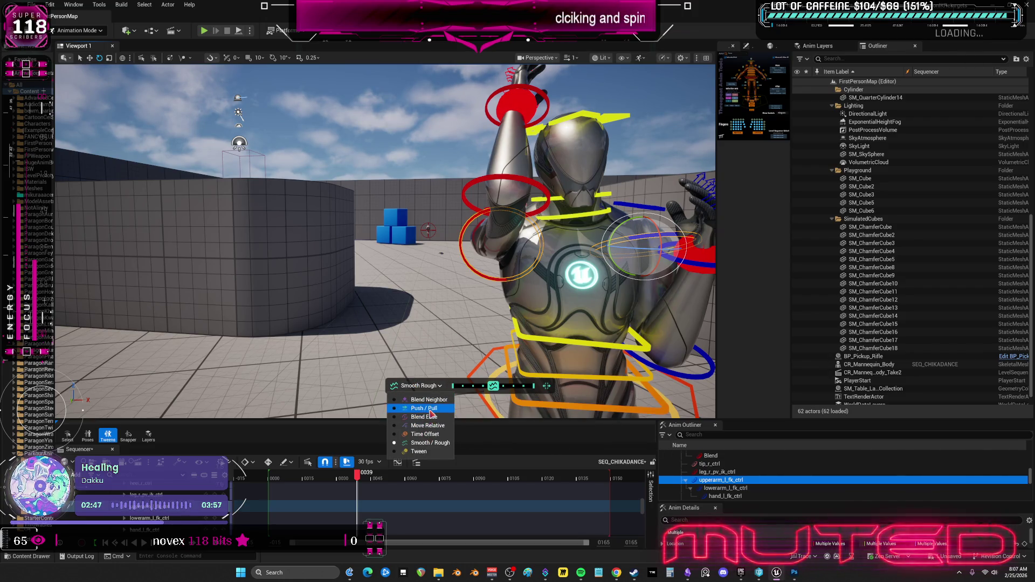
pyautogui.click(429, 400)
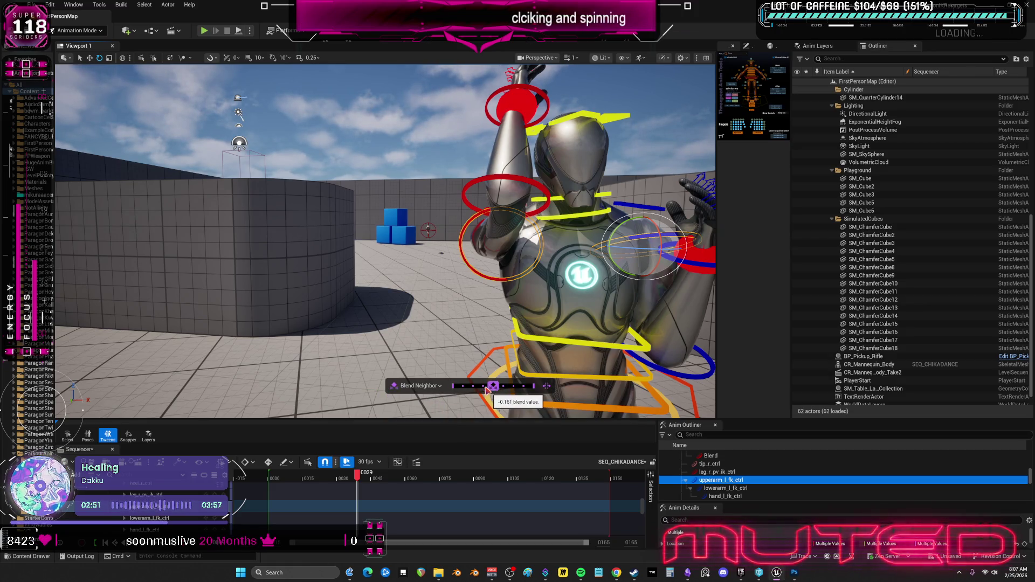
pyautogui.click(407, 385)
pyautogui.click(407, 386)
# Move the tween slider bar to the top of the viewport and frame the whole character
pyautogui.moveTo(407, 386)
pyautogui.mouseDown()
pyautogui.moveTo(295, 416)
pyautogui.moveTo(305, 423)
pyautogui.moveTo(562, 407)
pyautogui.mouseUp()
pyautogui.moveTo(403, 386)
pyautogui.mouseDown()
pyautogui.moveTo(249, 304)
pyautogui.moveTo(160, 360)
pyautogui.moveTo(80, 140)
pyautogui.moveTo(90, 91)
pyautogui.moveTo(460, 91)
pyautogui.moveTo(363, 76)
pyautogui.moveTo(360, 89)
pyautogui.mouseUp()
pyautogui.press('f')
pyautogui.scroll(3, 439, 225)
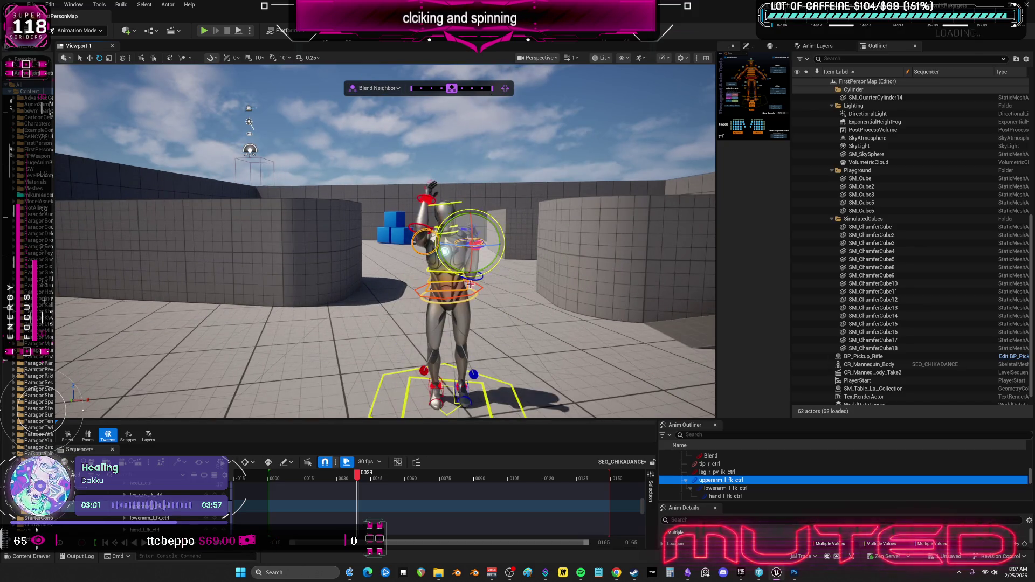
# Play more of the YouTube tutorial, then return to Unreal Editor
pyautogui.moveTo(615, 578)
pyautogui.click(659, 531)
pyautogui.click(447, 322)
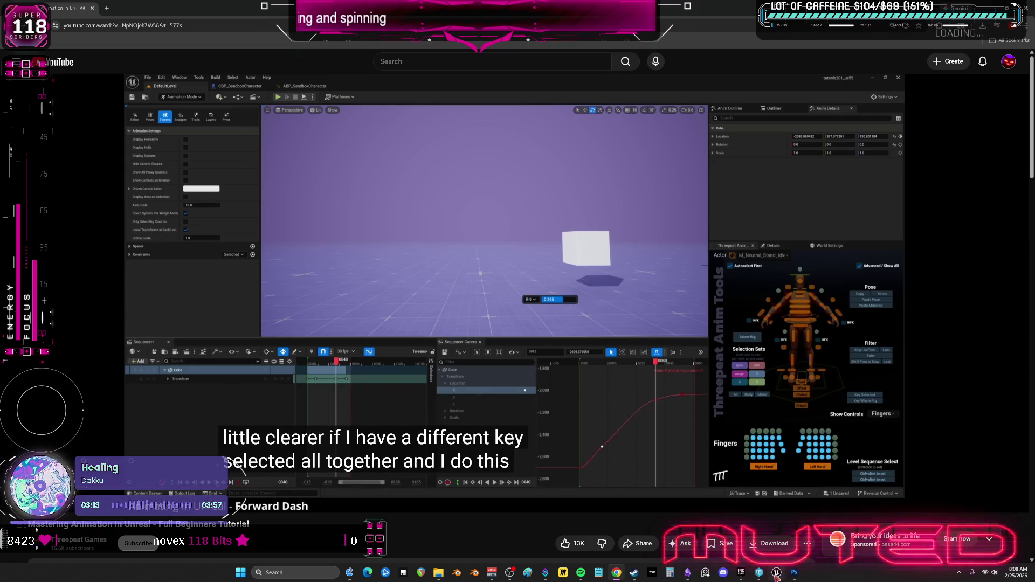
pyautogui.hotkey('alt', 'Tab')
# Set the tween slider to Blend Ease and move its bar aside
pyautogui.click(399, 88)
pyautogui.click(372, 119)
pyautogui.moveTo(352, 96)
pyautogui.mouseDown()
pyautogui.moveTo(546, 418)
pyautogui.moveTo(541, 457)
pyautogui.moveTo(355, 456)
pyautogui.mouseUp()
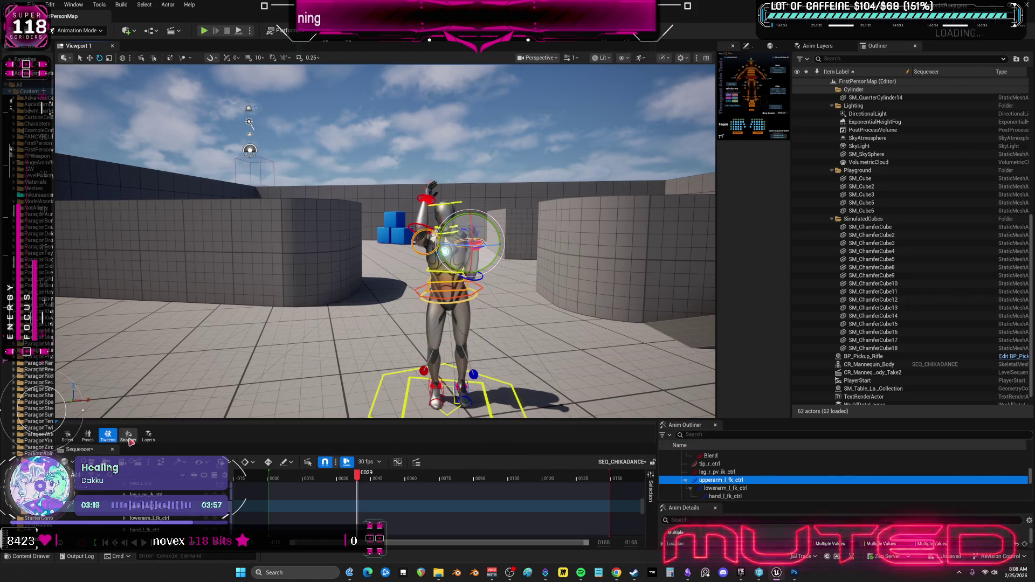
# Show the Tweens slider again, park it at the viewport's bottom-right, and resume the YouTube tutorial
pyautogui.click(109, 437)
pyautogui.moveTo(372, 88)
pyautogui.mouseDown()
pyautogui.moveTo(424, 349)
pyautogui.moveTo(415, 399)
pyautogui.moveTo(529, 393)
pyautogui.moveTo(571, 407)
pyautogui.mouseUp()
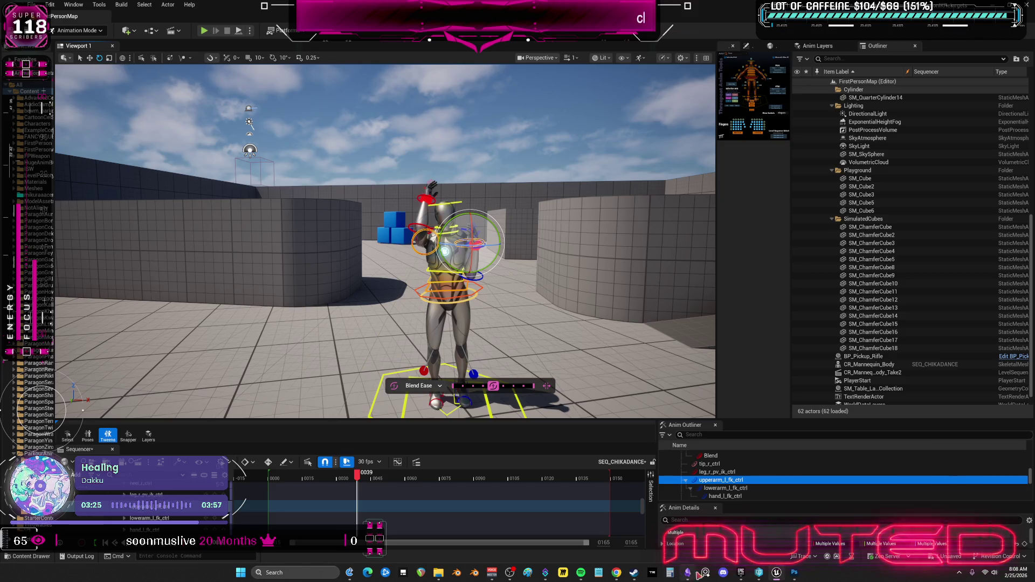
pyautogui.click(616, 573)
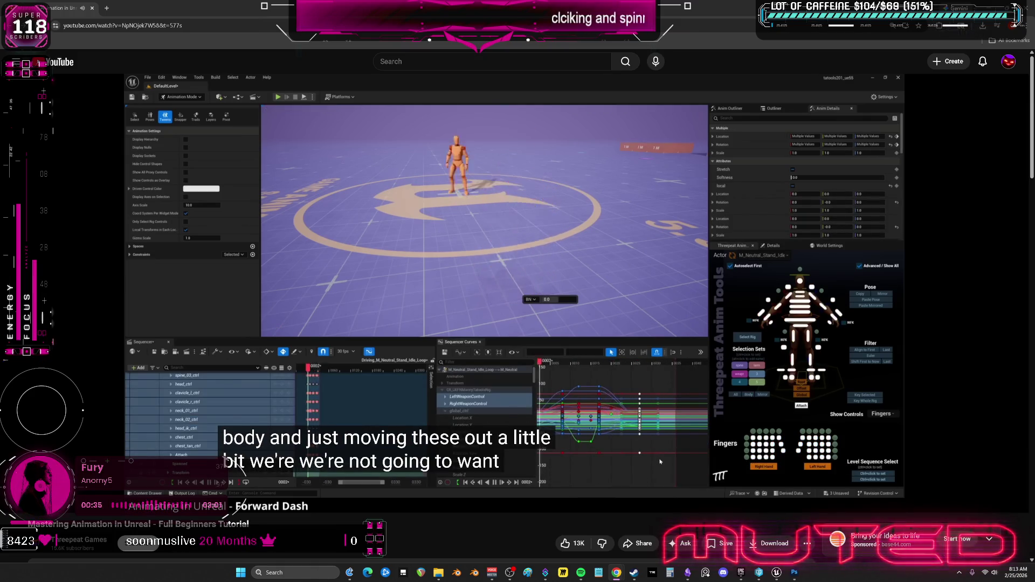
pyautogui.click(248, 27)
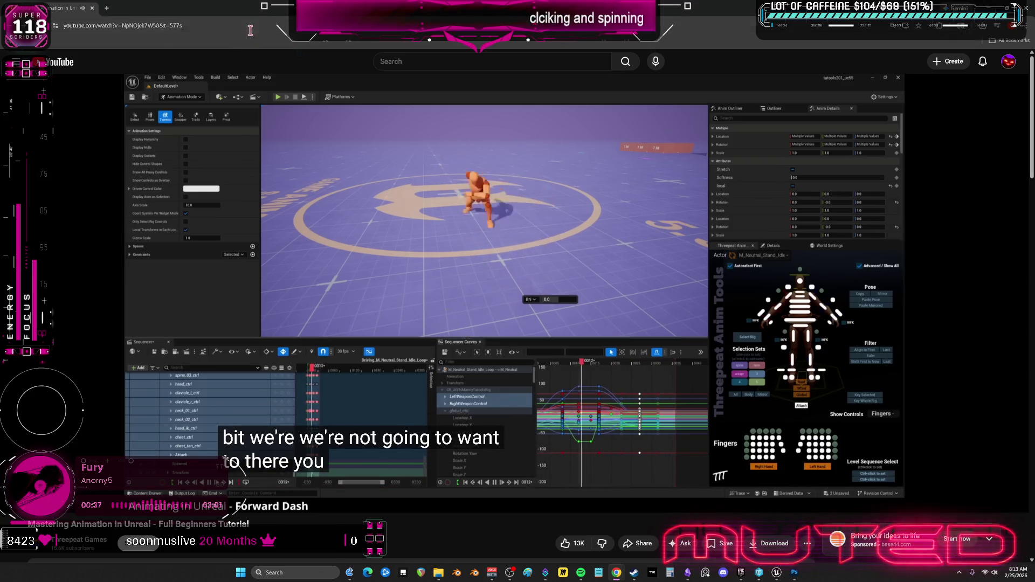
# Dismiss the browser's address-bar suggestions
pyautogui.press('Escape')
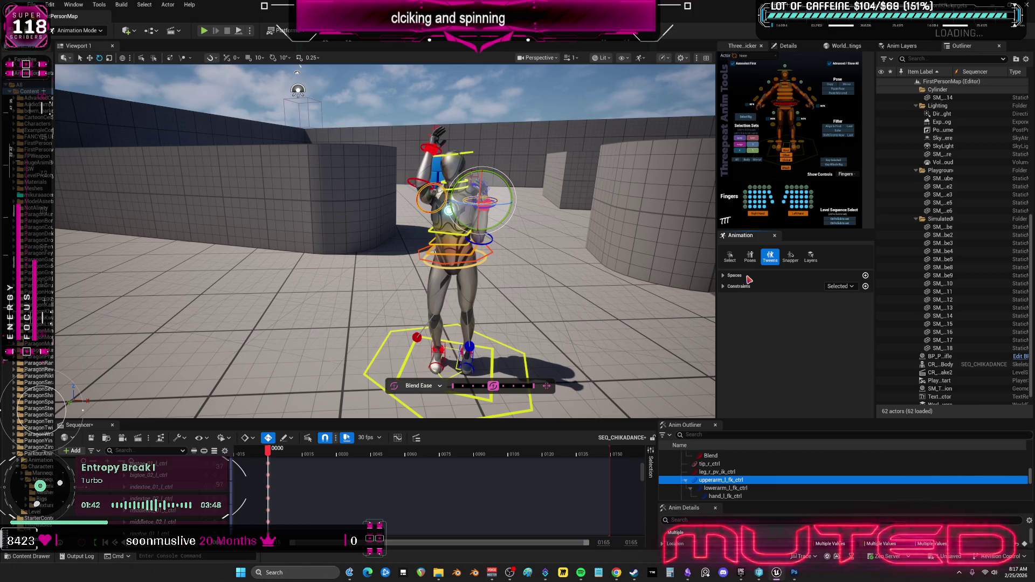
# Widen the 3D viewport and picker area and give the Sequencer timeline more height
pyautogui.moveTo(717, 363)
pyautogui.mouseDown()
pyautogui.moveTo(780, 363)
pyautogui.moveTo(720, 363)
pyautogui.mouseUp()
pyautogui.moveTo(874, 344); pyautogui.dragTo(955, 344)
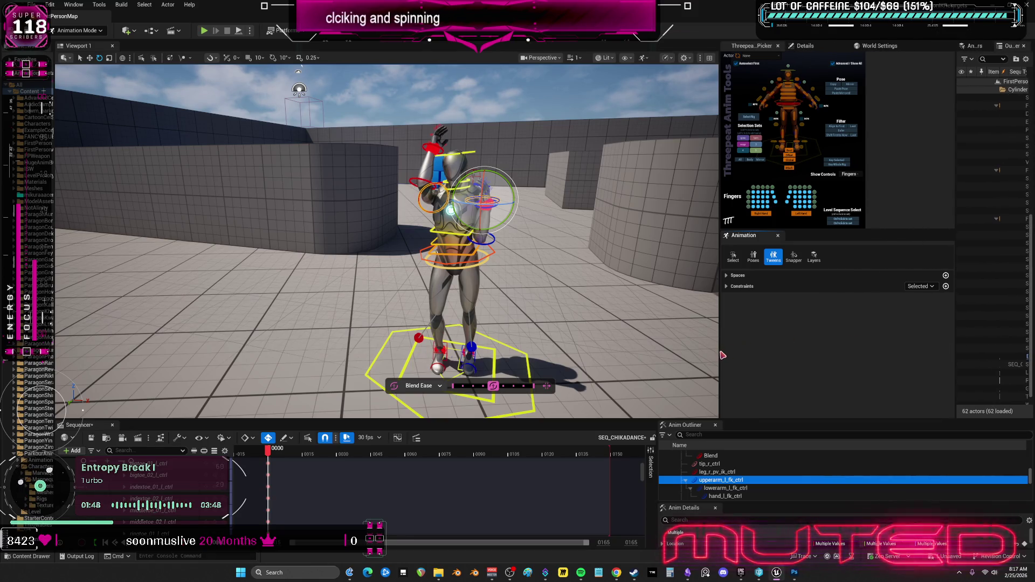
pyautogui.moveTo(722, 355)
pyautogui.mouseDown()
pyautogui.moveTo(819, 356)
pyautogui.moveTo(803, 356)
pyautogui.mouseUp()
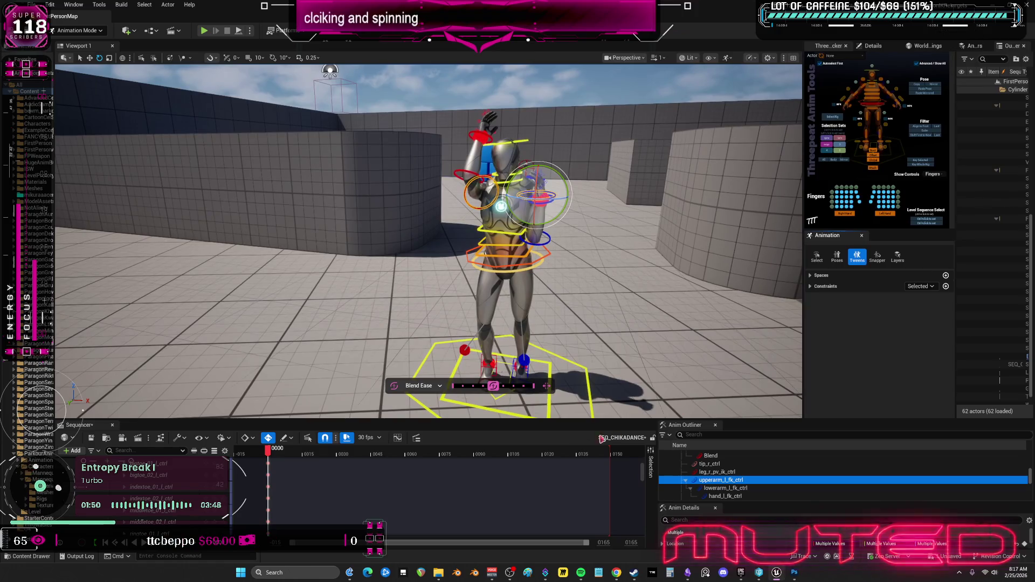
pyautogui.moveTo(562, 425); pyautogui.dragTo(562, 397)
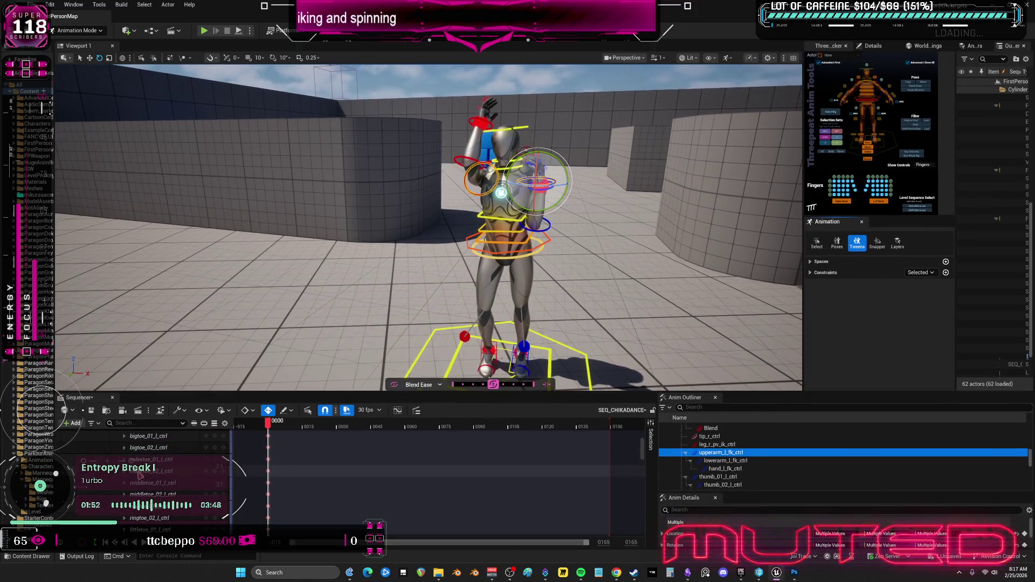
pyautogui.scroll(5, 167, 485)
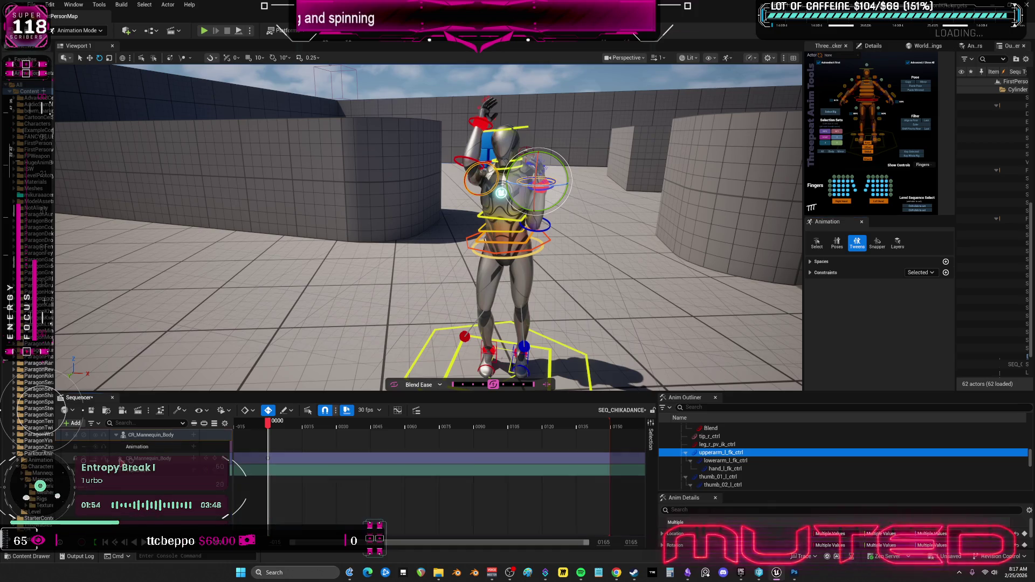
# Select the CR_Mannequin_Body track and set the playhead to frame 0000
pyautogui.click(167, 459)
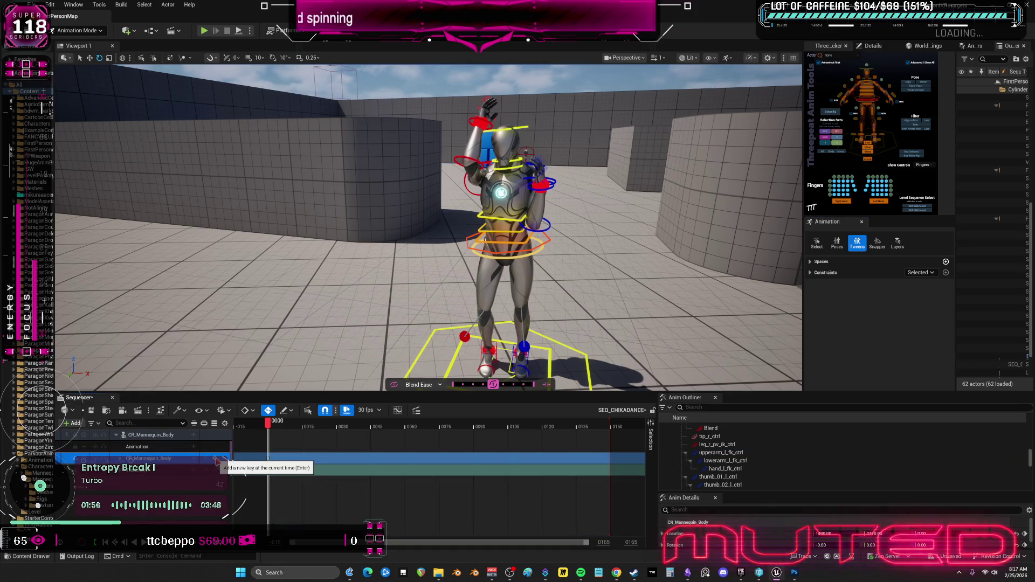
pyautogui.click(267, 430)
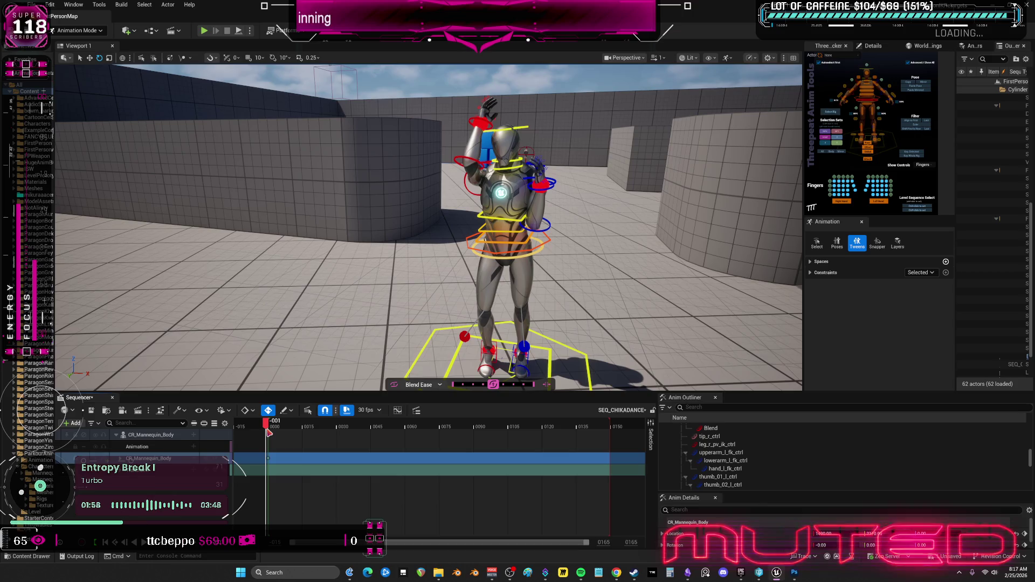
pyautogui.click(269, 432)
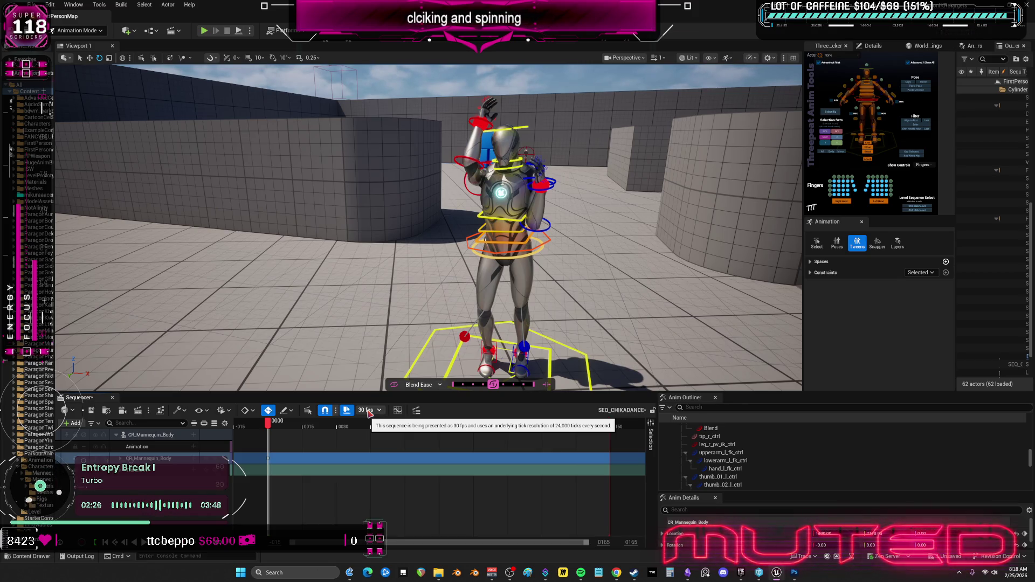
# Jump to frame 0015 and fly the viewport camera closer to the mannequin's front
pyautogui.click(304, 427)
pyautogui.moveTo(334, 270); pyautogui.dragTo(295, 271)
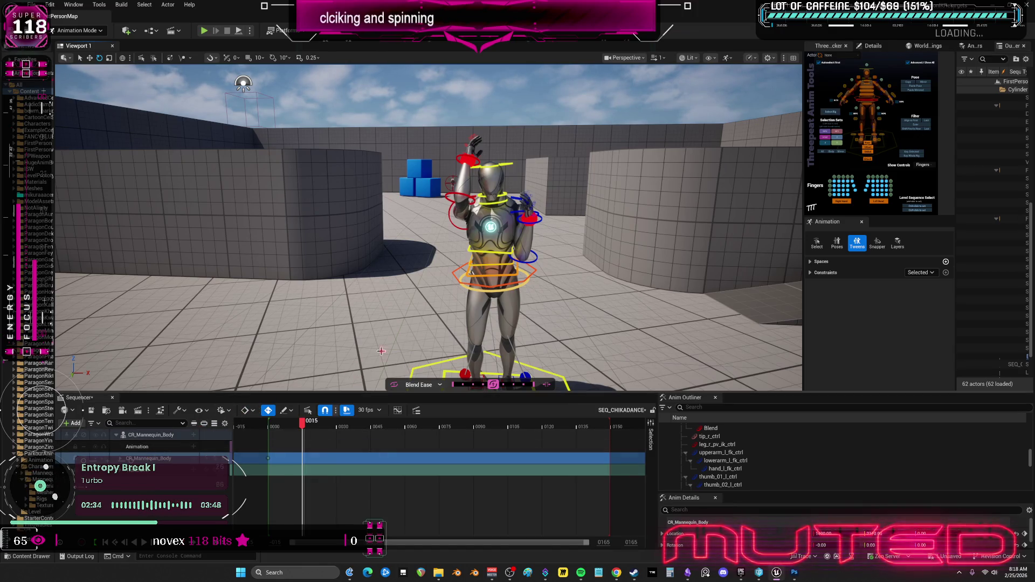
pyautogui.moveTo(296, 272); pyautogui.dragTo(318, 237)
pyautogui.click(793, 573)
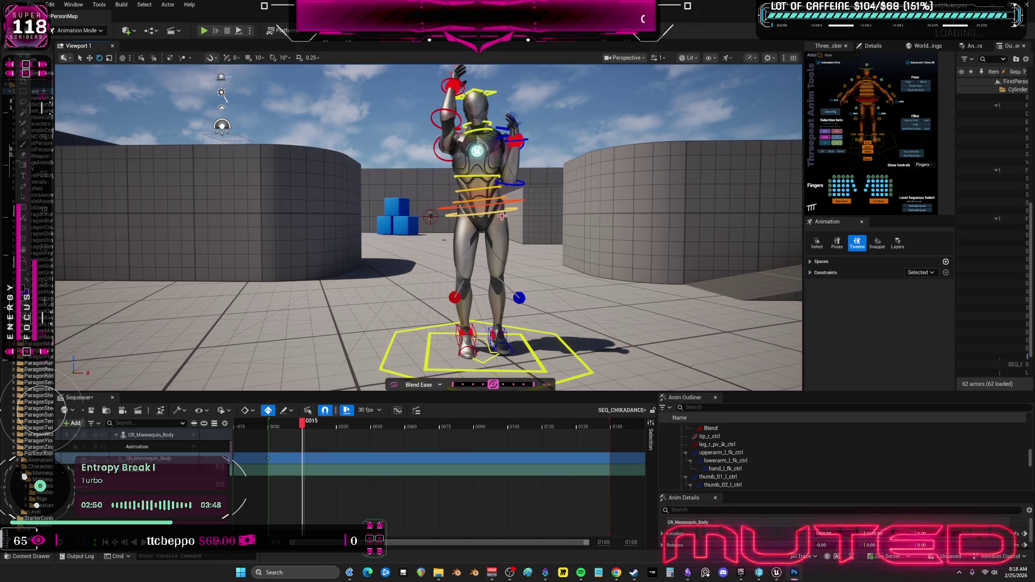
# Select body_ctrl, shift the mannequin's hips sideways, and switch to rotating them
pyautogui.click(508, 200)
pyautogui.moveTo(544, 214); pyautogui.dragTo(596, 236)
pyautogui.click(565, 204)
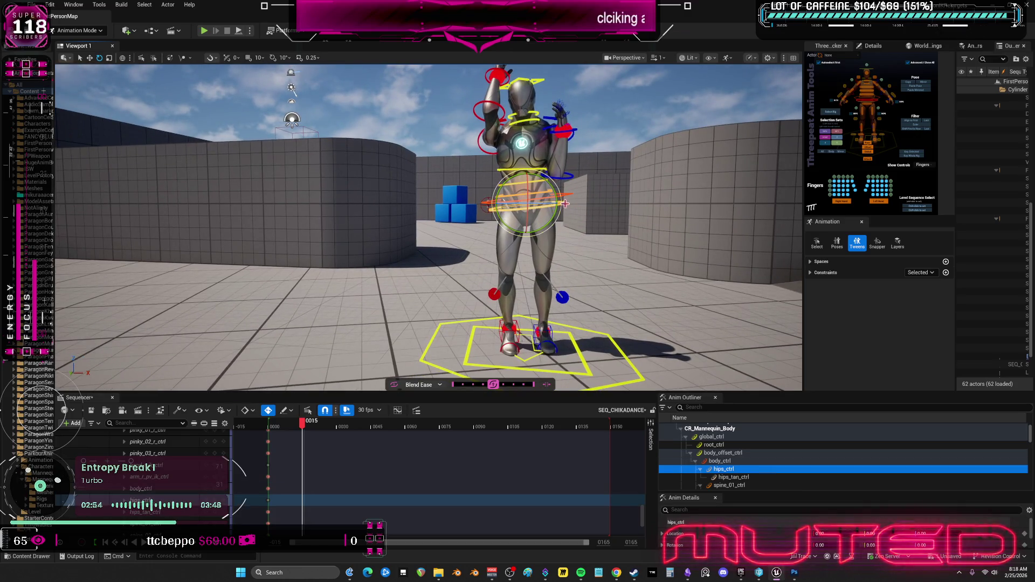
pyautogui.click(560, 199)
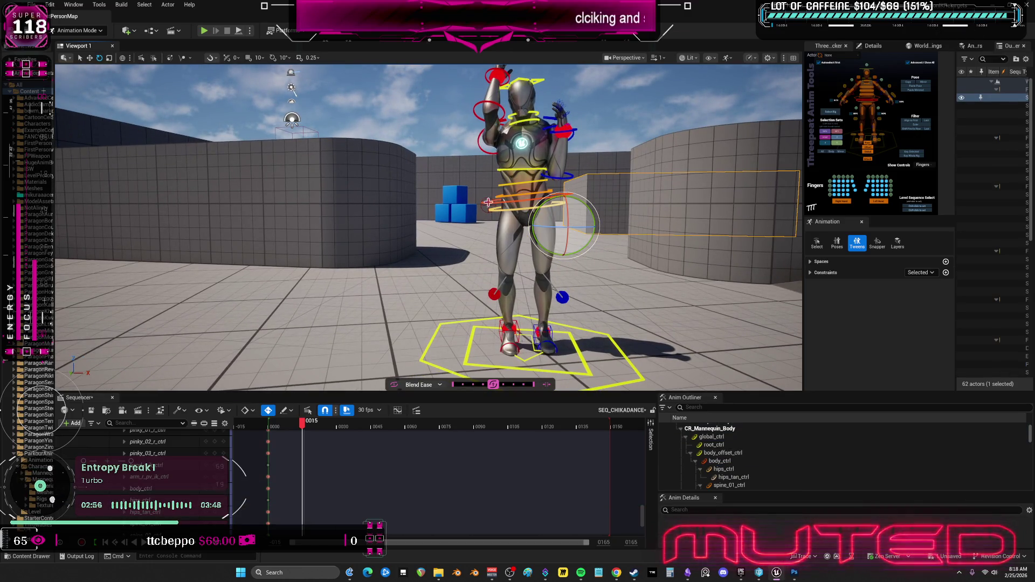
pyautogui.click(533, 221)
pyautogui.scroll(5, 532, 204)
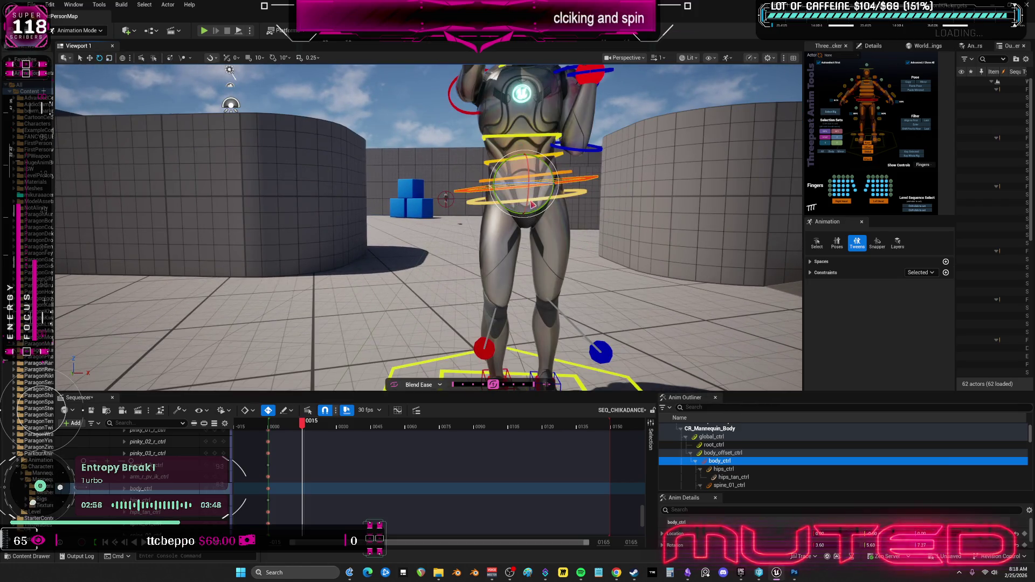
pyautogui.press('w')
pyautogui.moveTo(545, 186); pyautogui.dragTo(569, 183)
pyautogui.press('e')
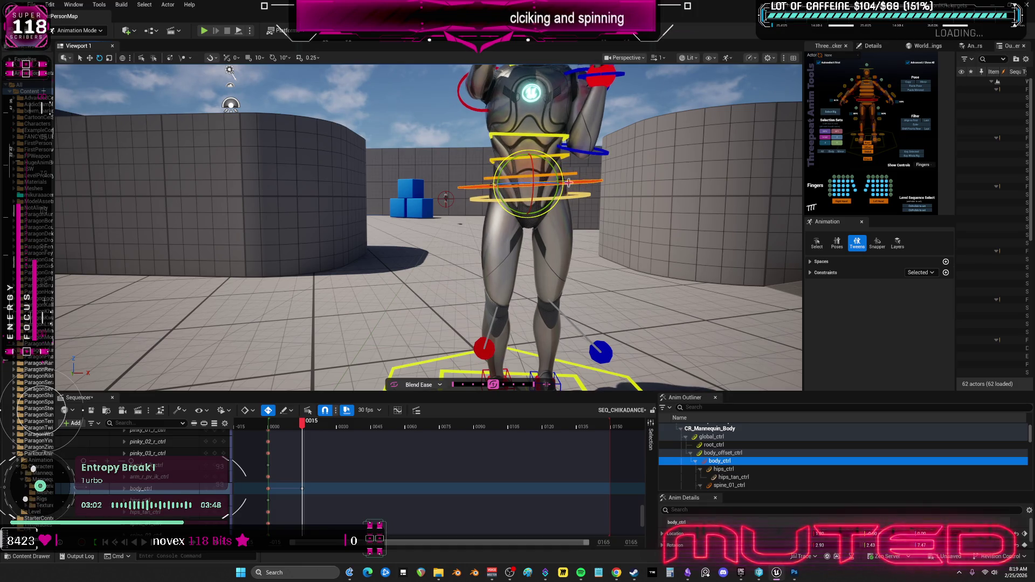
pyautogui.scroll(-8, 568, 183)
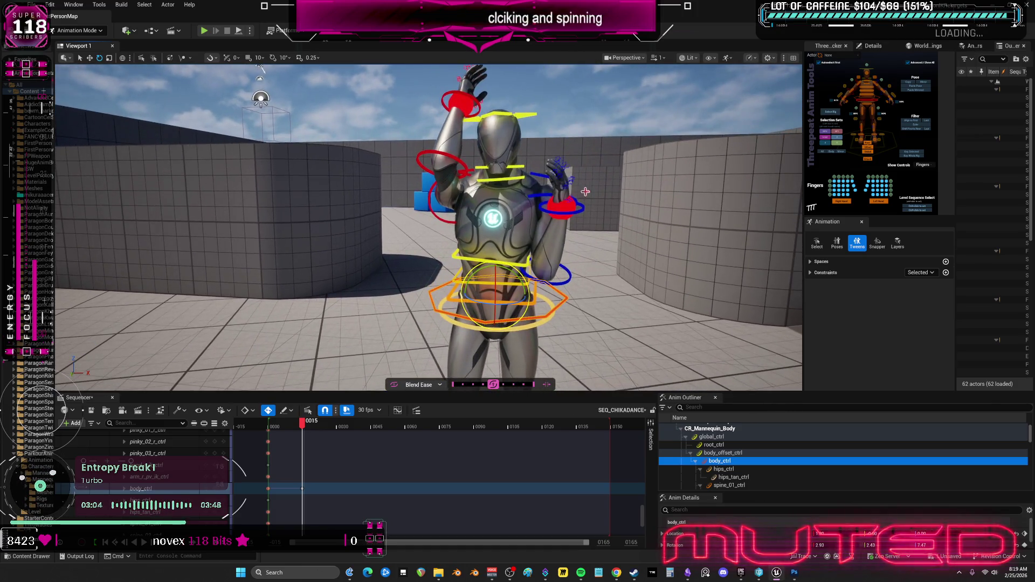
# Select upperarm_l_fk_ctrl and rotate the left upper arm upward
pyautogui.click(435, 215)
pyautogui.moveTo(546, 219); pyautogui.dragTo(502, 213)
pyautogui.click(464, 177)
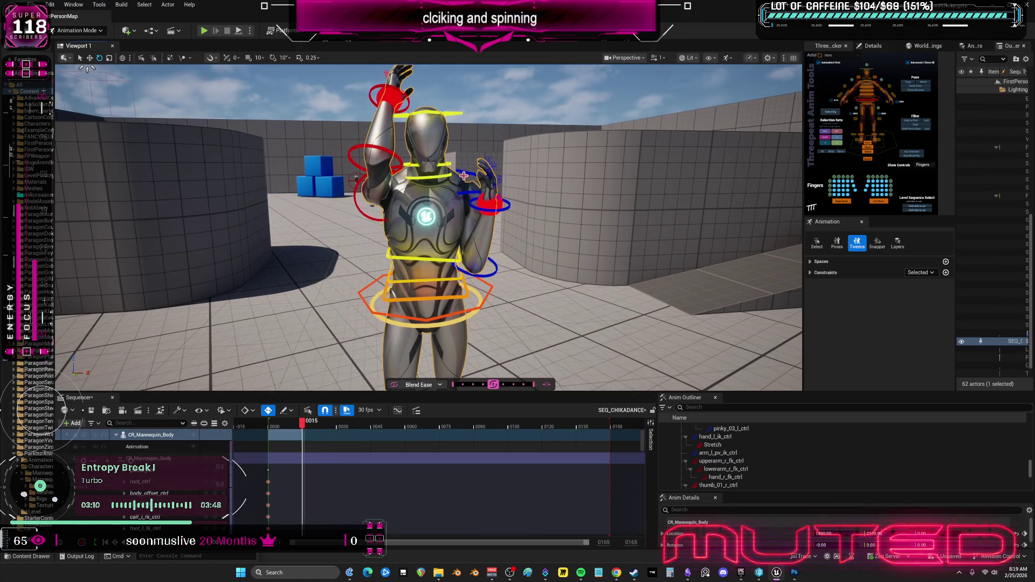
pyautogui.click(464, 171)
pyautogui.moveTo(464, 171); pyautogui.dragTo(478, 185)
pyautogui.moveTo(377, 243); pyautogui.dragTo(420, 245)
# Select the mannequin's head and neck control
pyautogui.moveTo(391, 175); pyautogui.dragTo(564, 191)
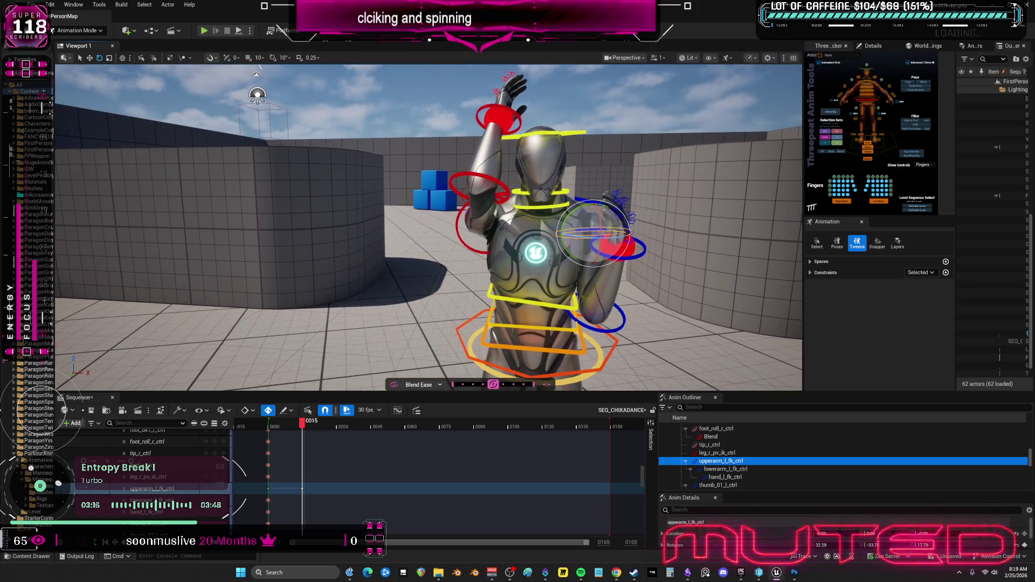
pyautogui.click(564, 191)
pyautogui.click(563, 192)
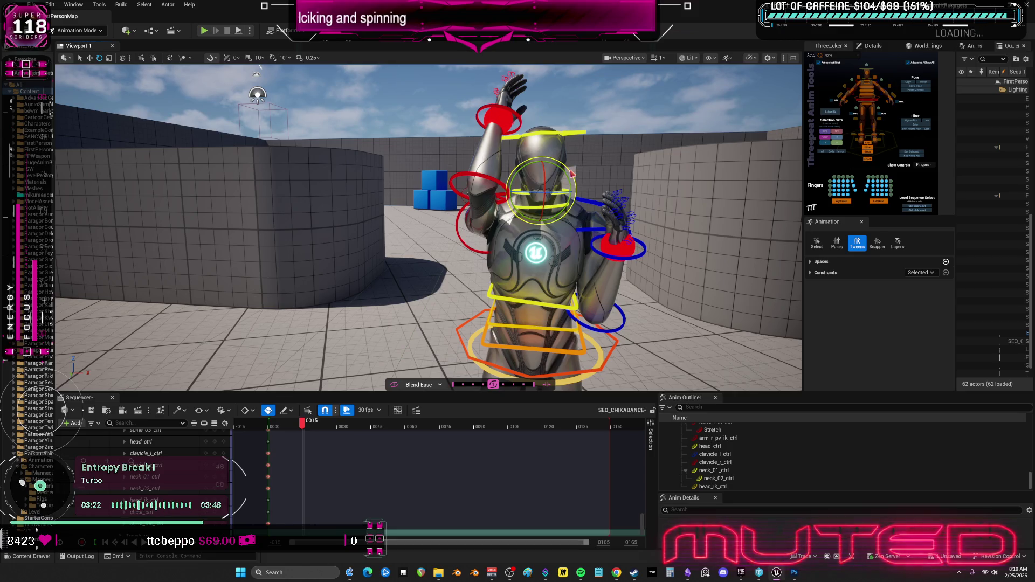
# Move the frame 15 key to frame 14, then return the playhead to 0015
pyautogui.press('d')
pyautogui.moveTo(301, 426)
pyautogui.mouseDown()
pyautogui.moveTo(266, 431)
pyautogui.moveTo(304, 438)
pyautogui.mouseUp()
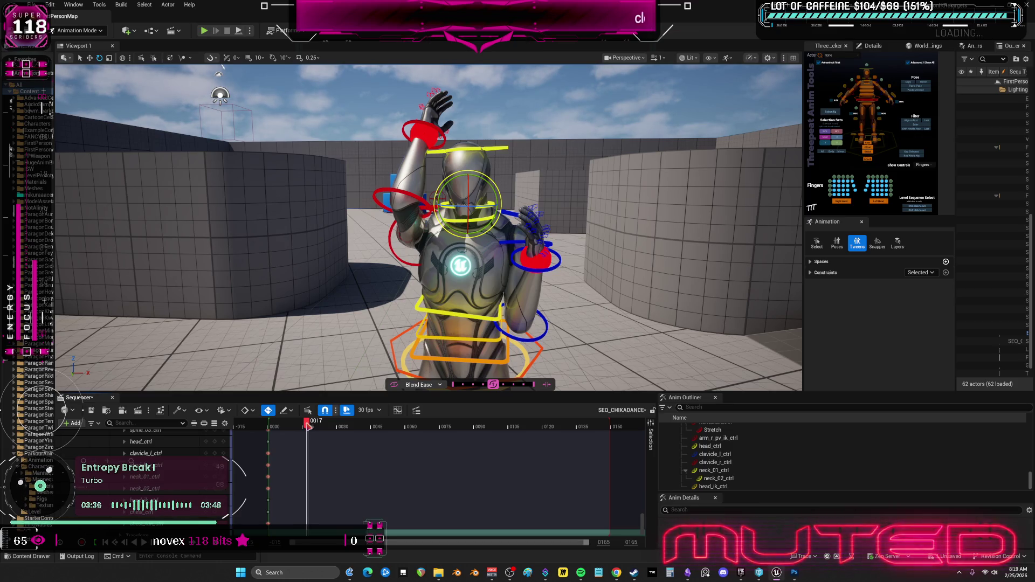
pyautogui.scroll(-10, 377, 464)
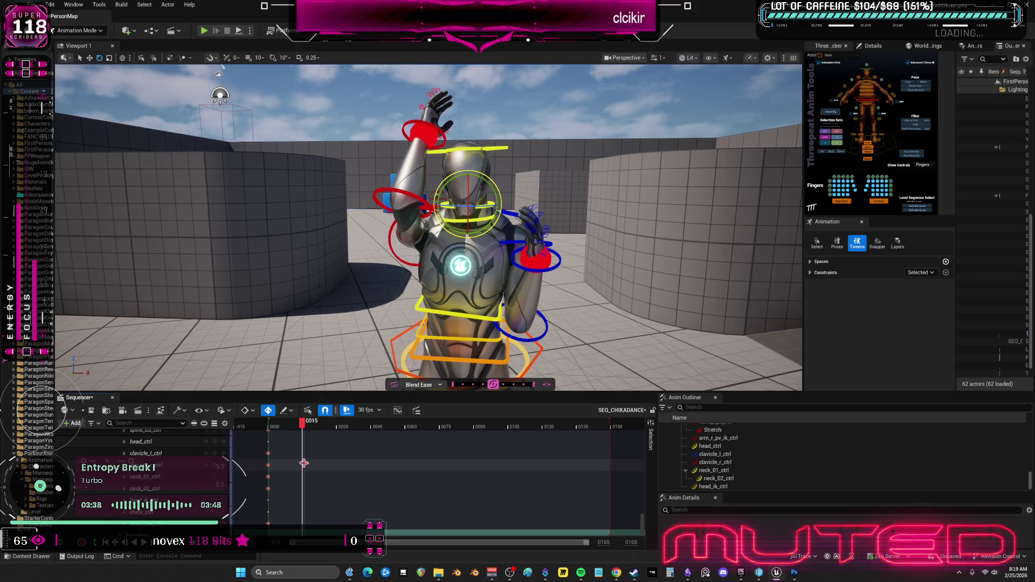
pyautogui.scroll(-10, 421, 469)
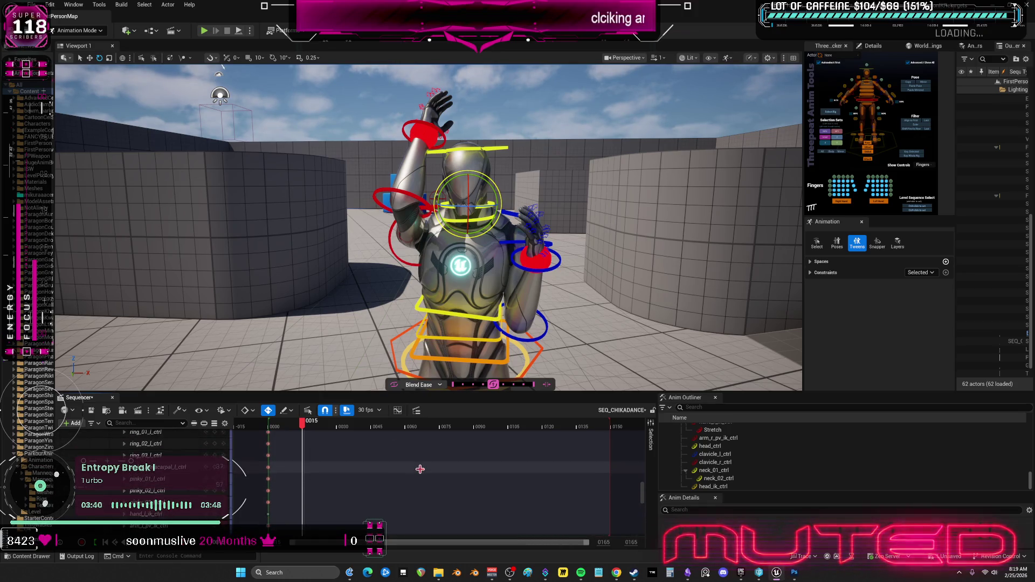
pyautogui.scroll(15, 437, 472)
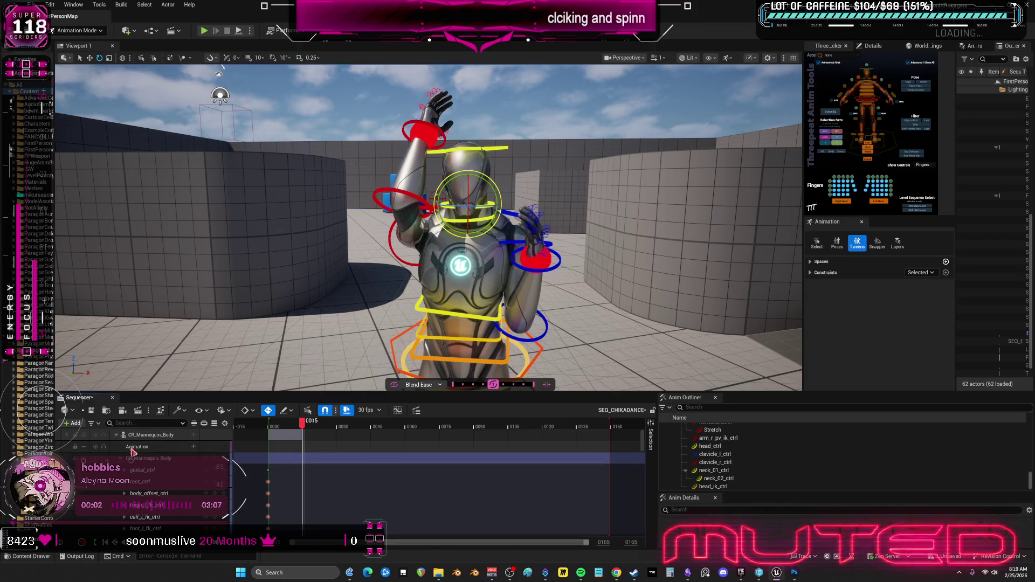
pyautogui.moveTo(302, 459); pyautogui.dragTo(300, 458)
pyautogui.click(303, 428)
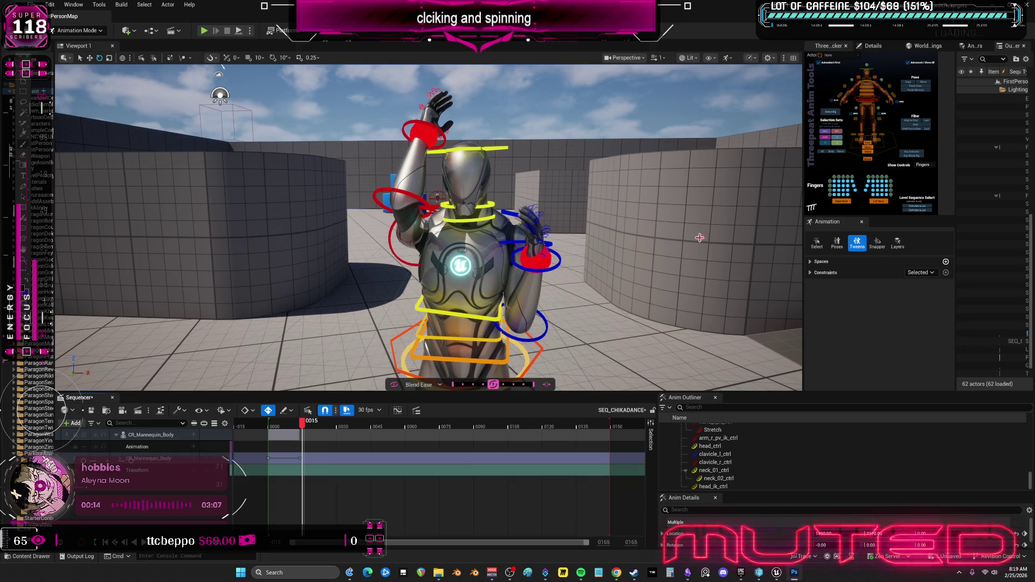
# Rotate the right foot control foot_r_ik_ctrl and view the feet from the side
pyautogui.scroll(-5, 428, 228)
pyautogui.scroll(5, 428, 228)
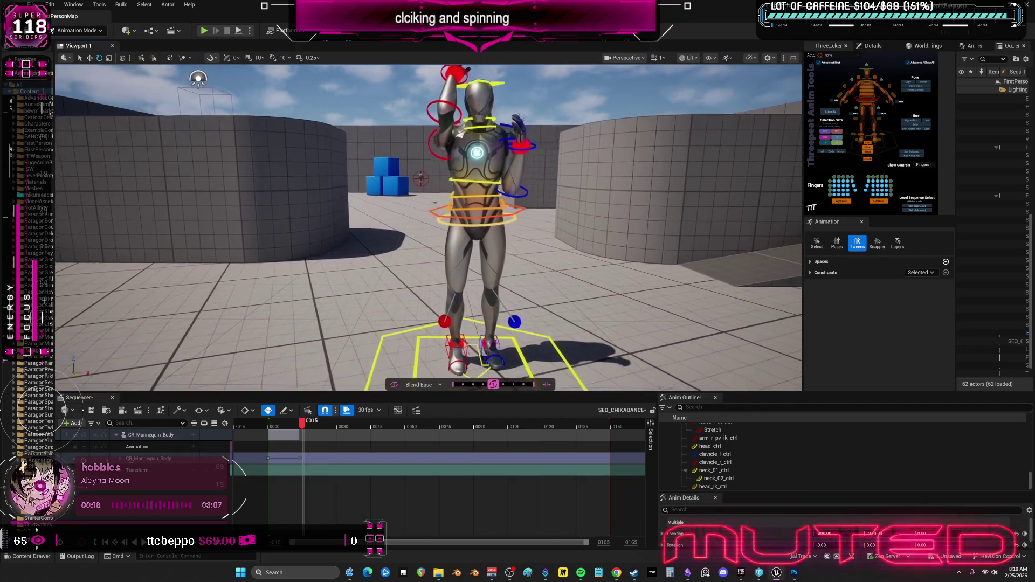
pyautogui.moveTo(429, 228)
pyautogui.mouseDown()
pyautogui.moveTo(345, 205)
pyautogui.moveTo(345, 221)
pyautogui.mouseUp()
pyautogui.click(440, 291)
pyautogui.moveTo(468, 294); pyautogui.dragTo(450, 284)
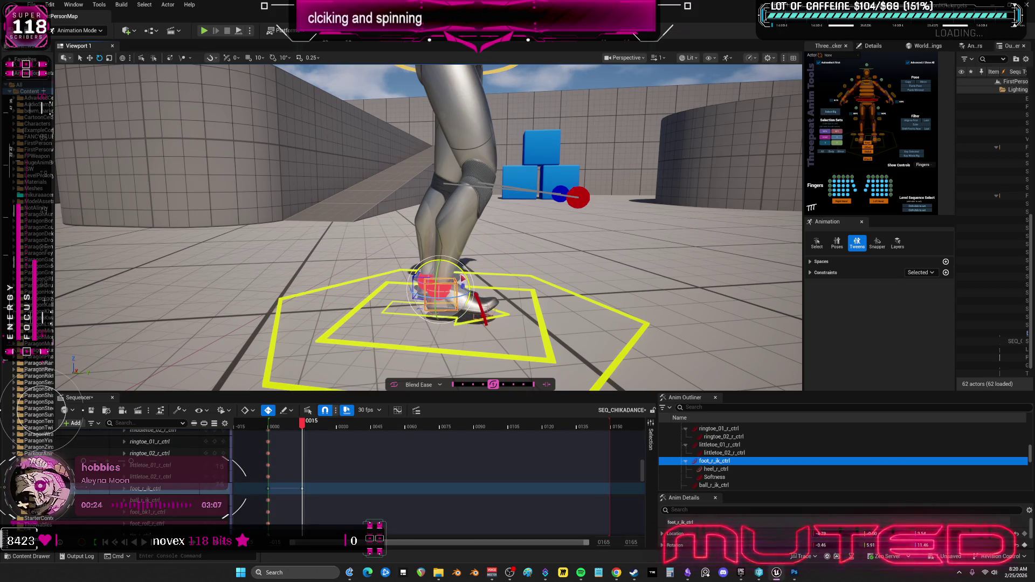
pyautogui.moveTo(345, 269); pyautogui.dragTo(345, 243)
pyautogui.moveTo(489, 280); pyautogui.dragTo(488, 280)
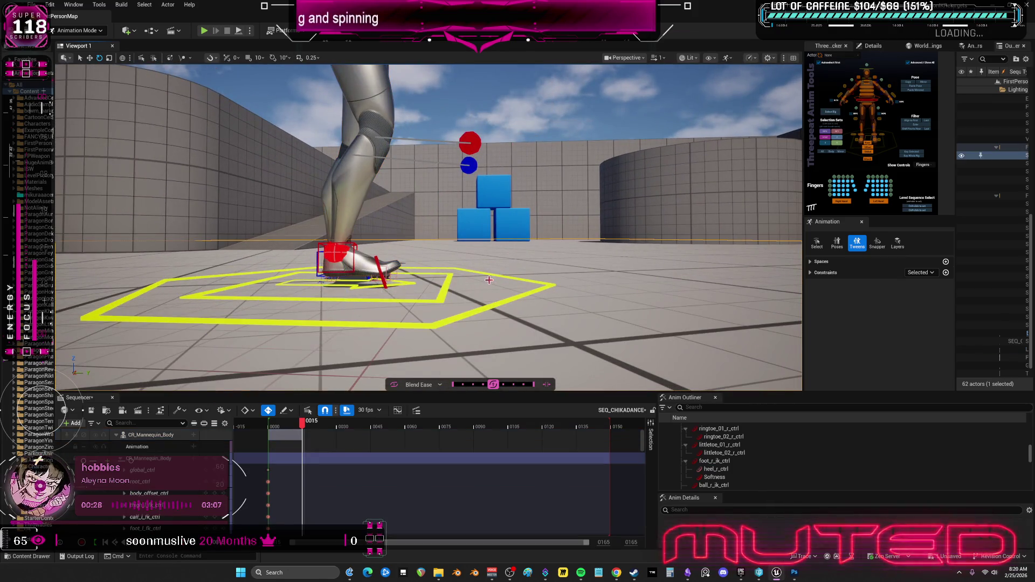
pyautogui.hotkey('ctrl', 'z')
# Bend the right toe ball control and lower the right foot onto the ground
pyautogui.scroll(5, 448, 261)
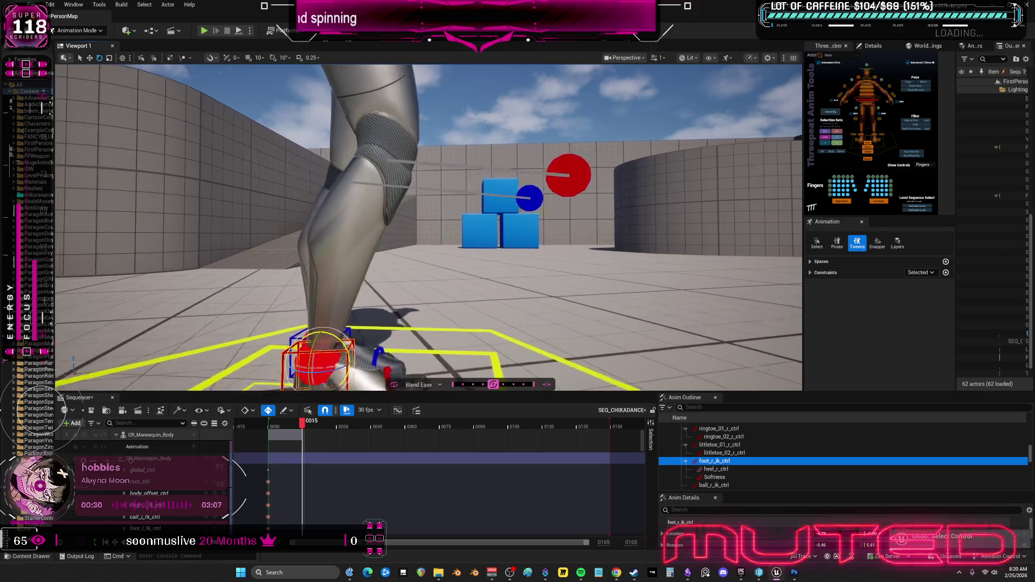
pyautogui.scroll(-2, 448, 262)
pyautogui.click(431, 310)
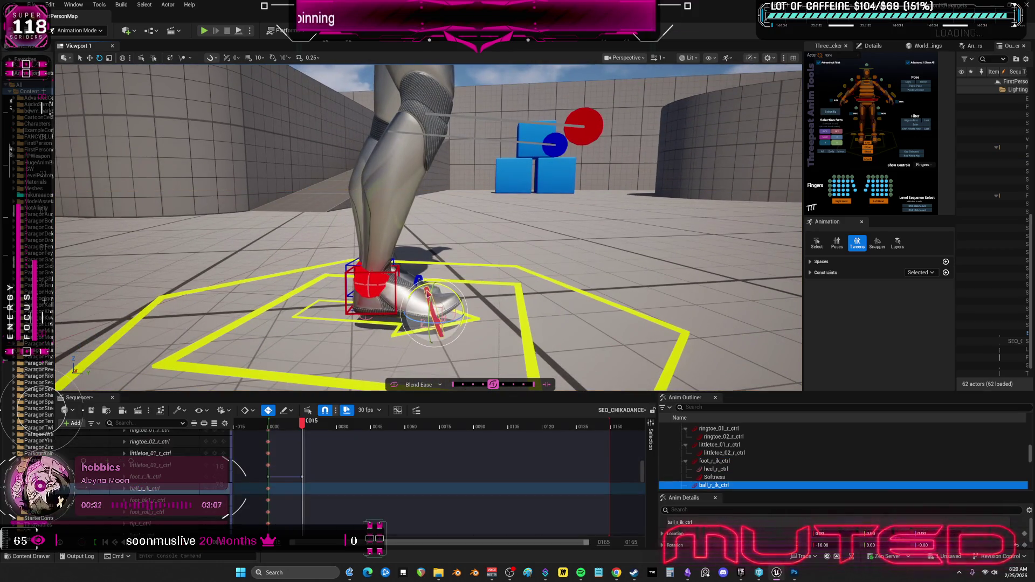
pyautogui.moveTo(442, 302); pyautogui.dragTo(437, 318)
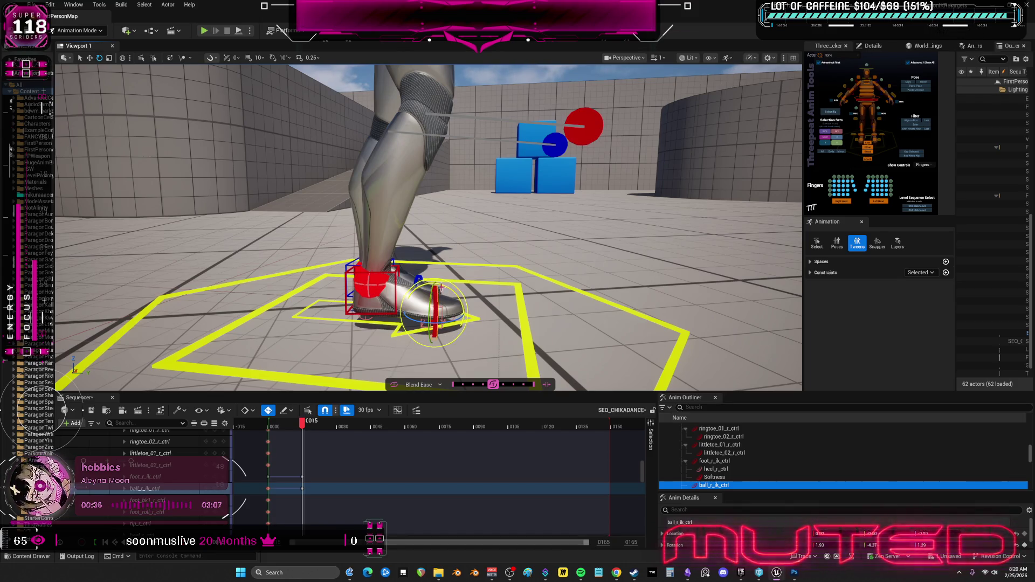
pyautogui.click(396, 271)
pyautogui.moveTo(375, 251); pyautogui.dragTo(380, 265)
# Undo the stray toe rotation and make the Sequencer and Outliner area taller
pyautogui.scroll(2, 471, 259)
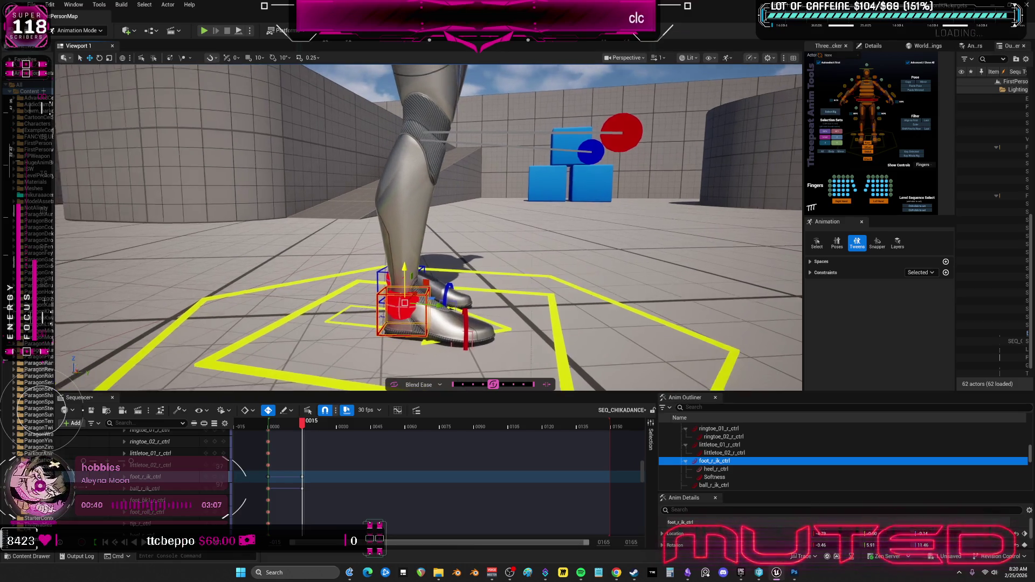
pyautogui.click(472, 301)
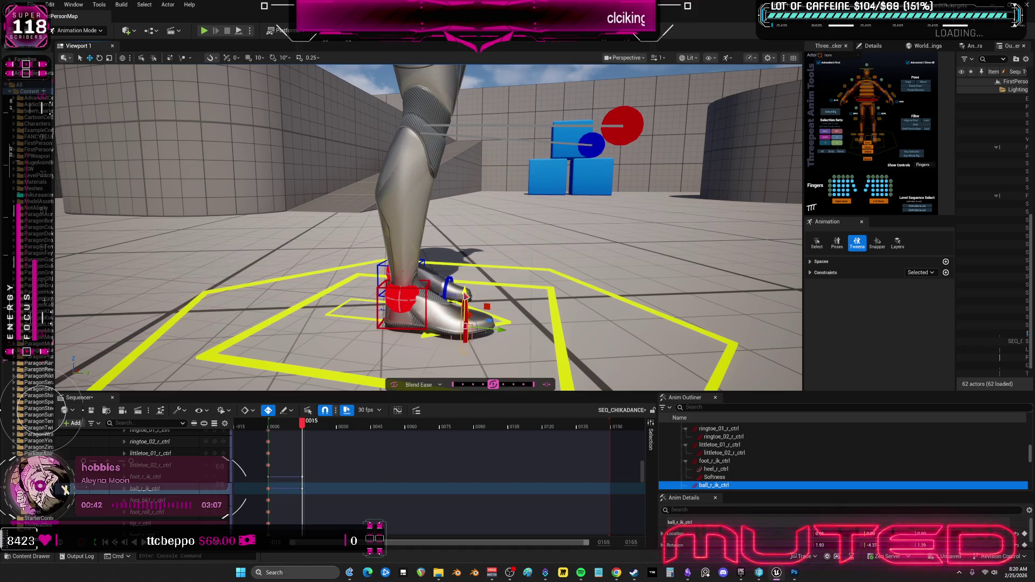
pyautogui.press('e')
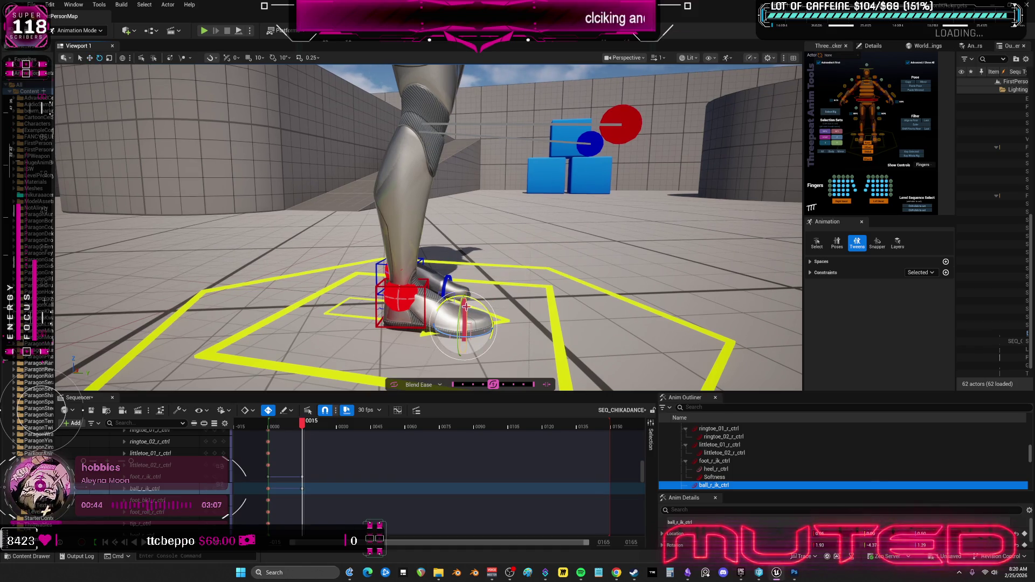
pyautogui.hotkey('ctrl', 'z')
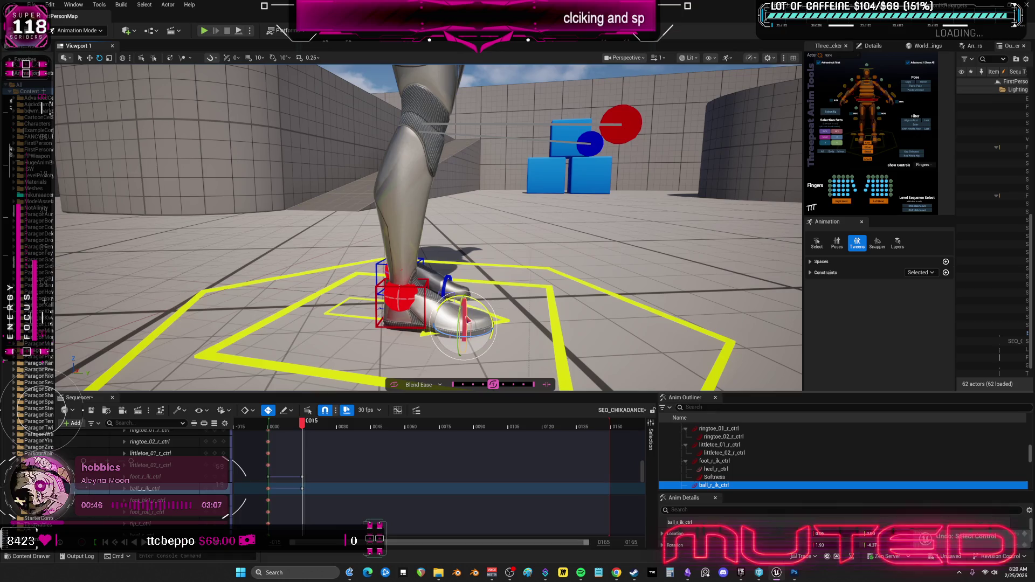
pyautogui.hotkey('ctrl', 'z')
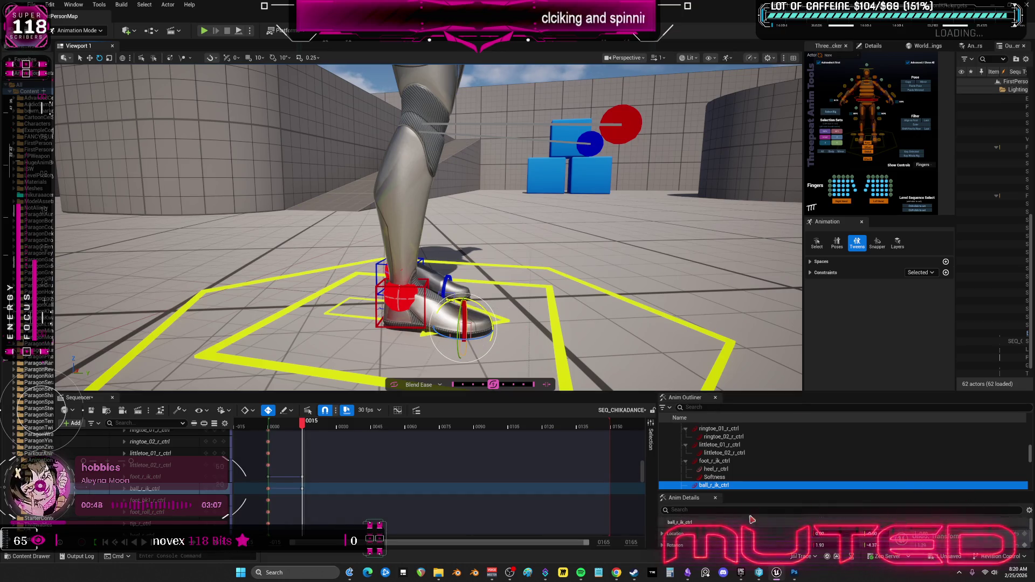
pyautogui.moveTo(731, 392); pyautogui.dragTo(731, 363)
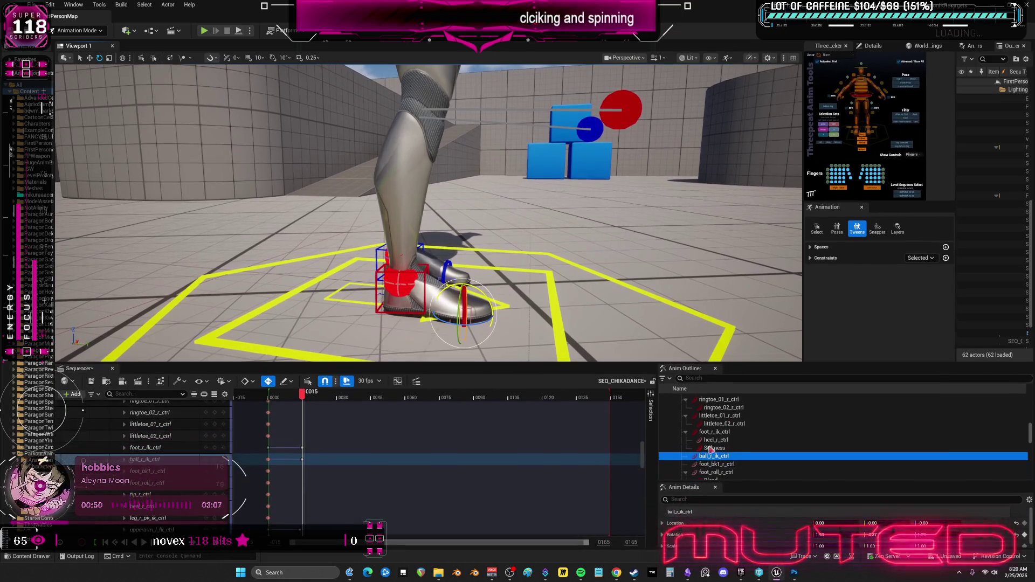
# Dock the details panel, zero the toe ball's rotation, and push the left knee pole outward
pyautogui.moveTo(690, 487)
pyautogui.mouseDown()
pyautogui.moveTo(984, 439)
pyautogui.moveTo(917, 426)
pyautogui.mouseUp()
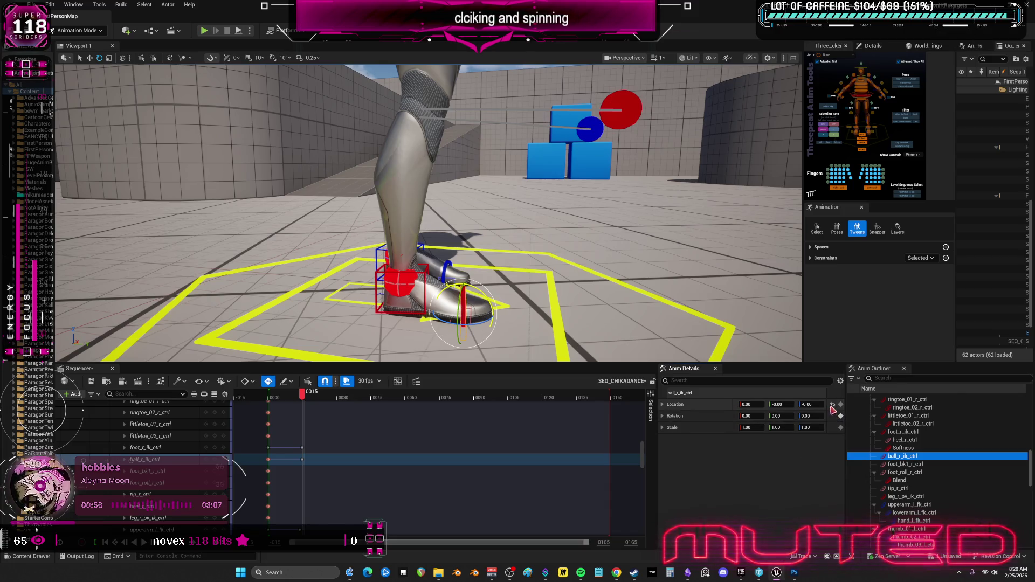
pyautogui.click(832, 416)
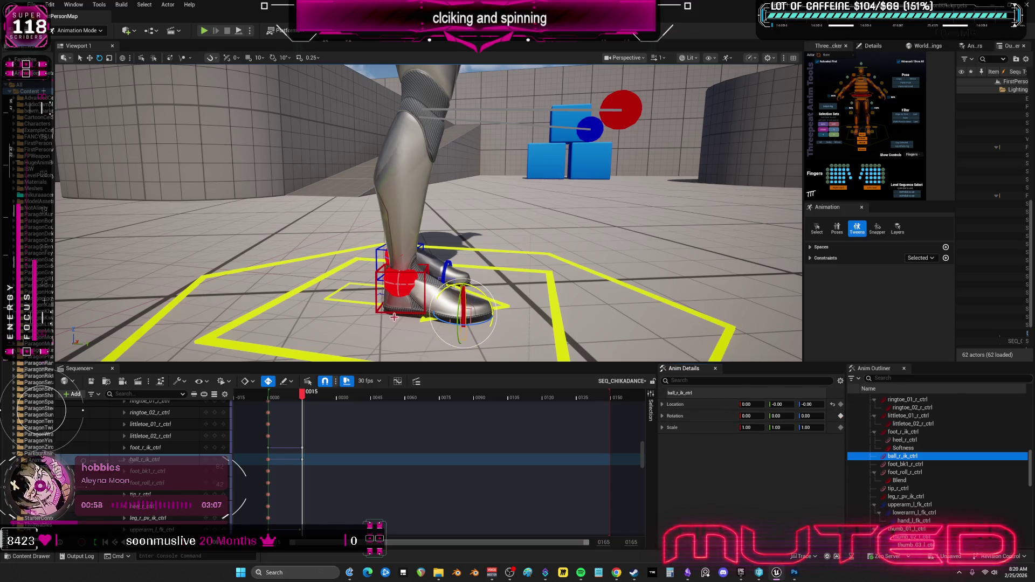
pyautogui.moveTo(463, 313)
pyautogui.mouseDown()
pyautogui.moveTo(356, 318)
pyautogui.moveTo(356, 285)
pyautogui.moveTo(338, 295)
pyautogui.moveTo(450, 300)
pyautogui.mouseUp()
pyautogui.click(340, 298)
pyautogui.press('w')
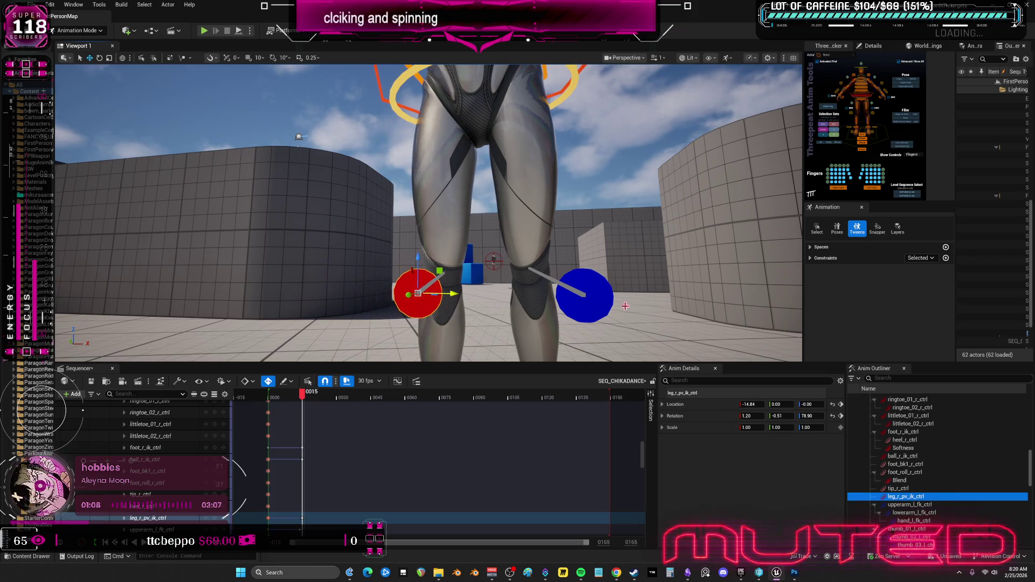
pyautogui.click(606, 299)
pyautogui.moveTo(606, 299); pyautogui.dragTo(719, 291)
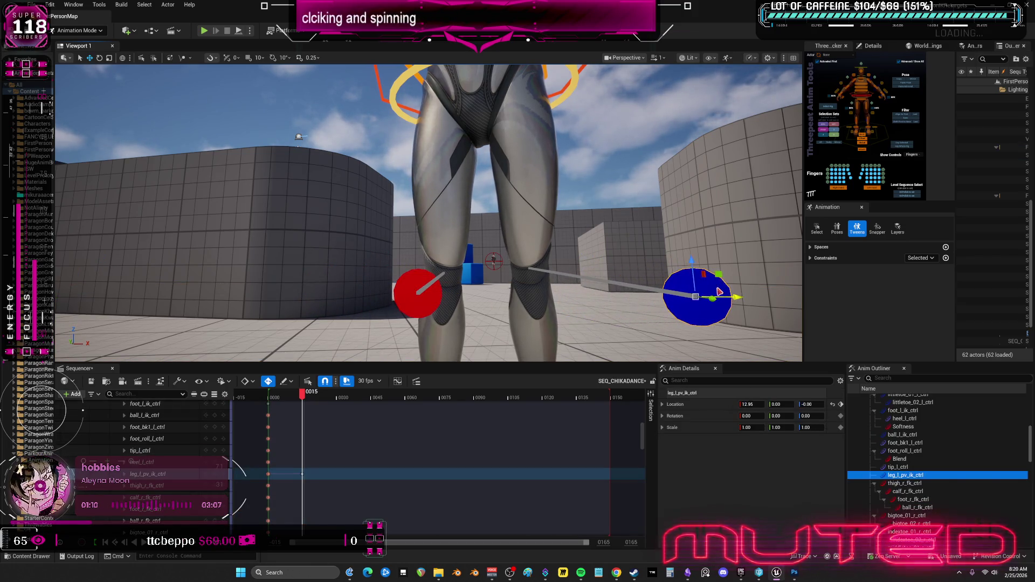
# Shift the right foot control outward to location X -11.14 and frame the torso
pyautogui.scroll(-5, 466, 217)
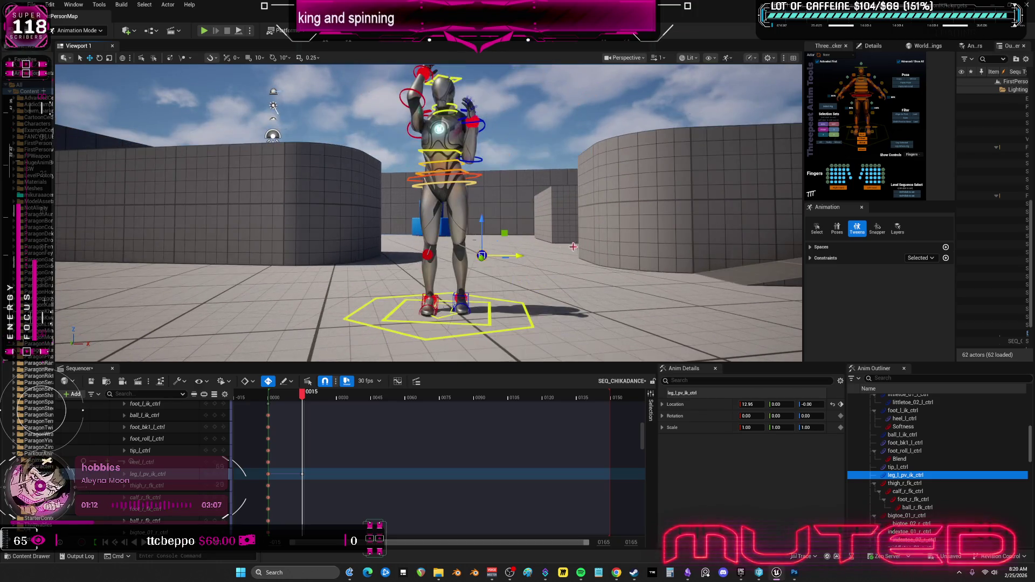
pyautogui.scroll(8, 478, 283)
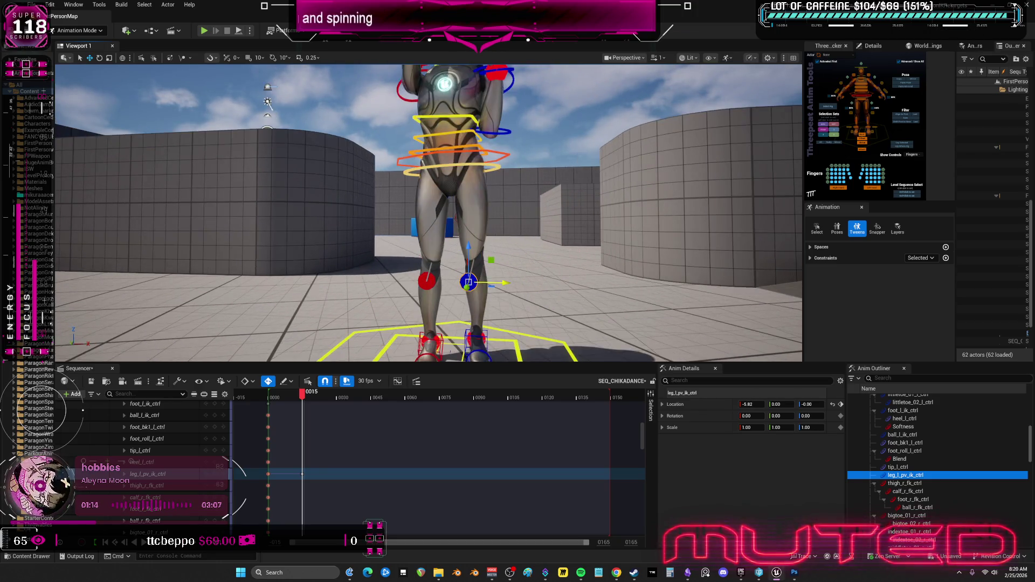
pyautogui.press('f')
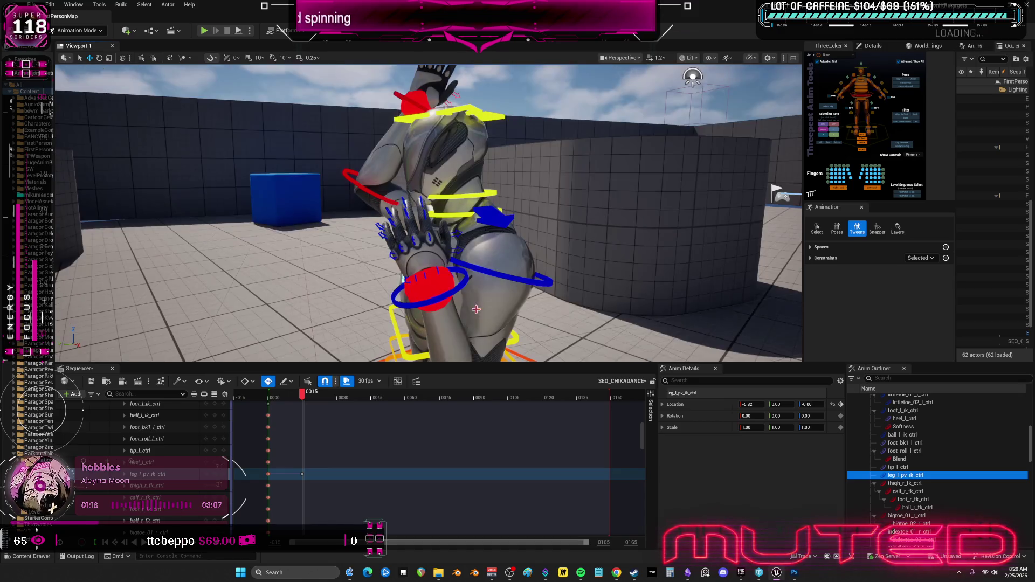
pyautogui.press('f')
pyautogui.press('f')
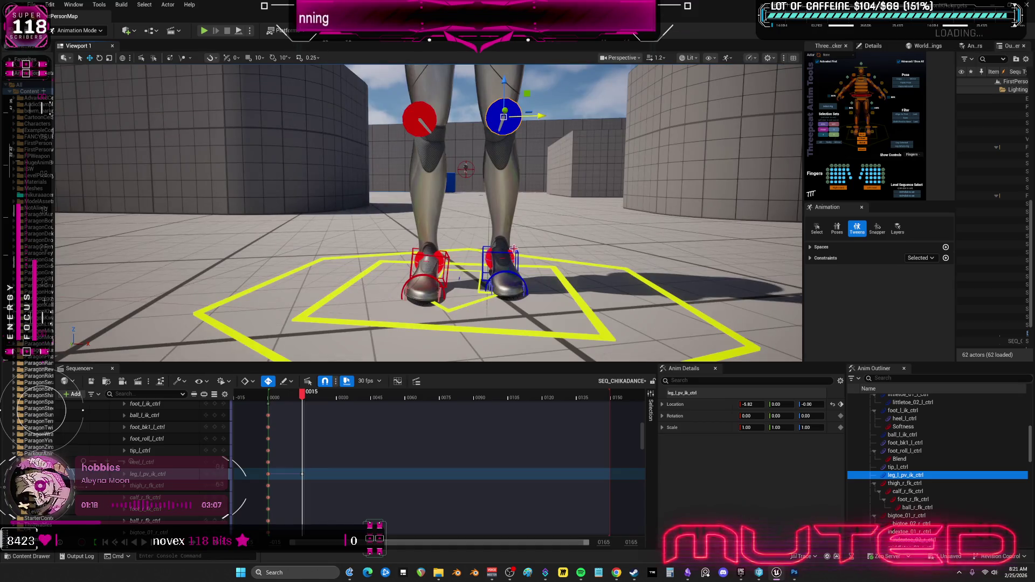
pyautogui.click(514, 248)
pyautogui.click(444, 261)
pyautogui.moveTo(461, 263)
pyautogui.mouseDown()
pyautogui.moveTo(476, 265)
pyautogui.moveTo(459, 280)
pyautogui.moveTo(458, 248)
pyautogui.moveTo(418, 207)
pyautogui.moveTo(508, 244)
pyautogui.mouseUp()
pyautogui.press('f')
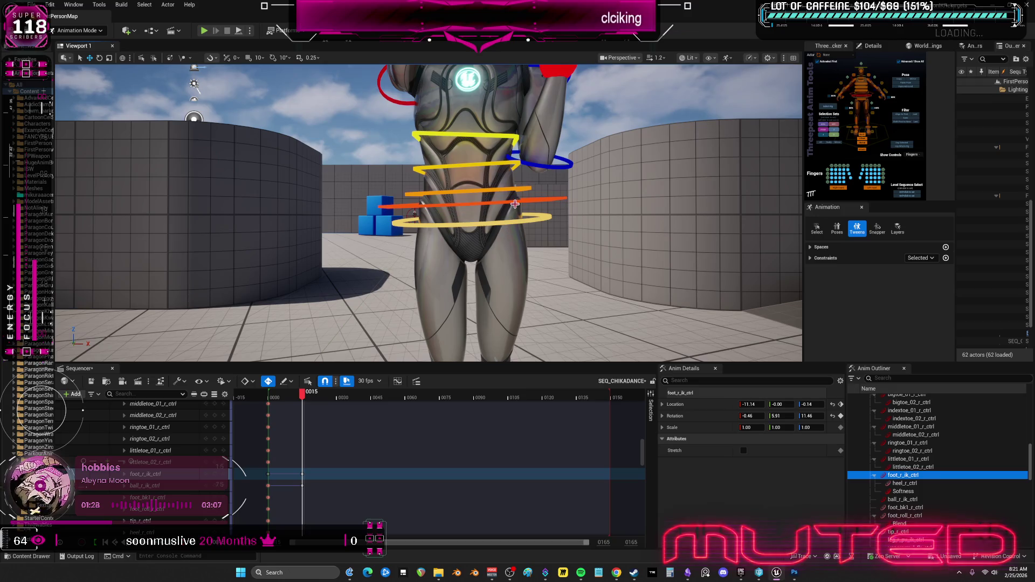
# Rotate body_ctrl around Z at frame 15, leaving it at location 2.92, -0.00, -2.16
pyautogui.click(514, 204)
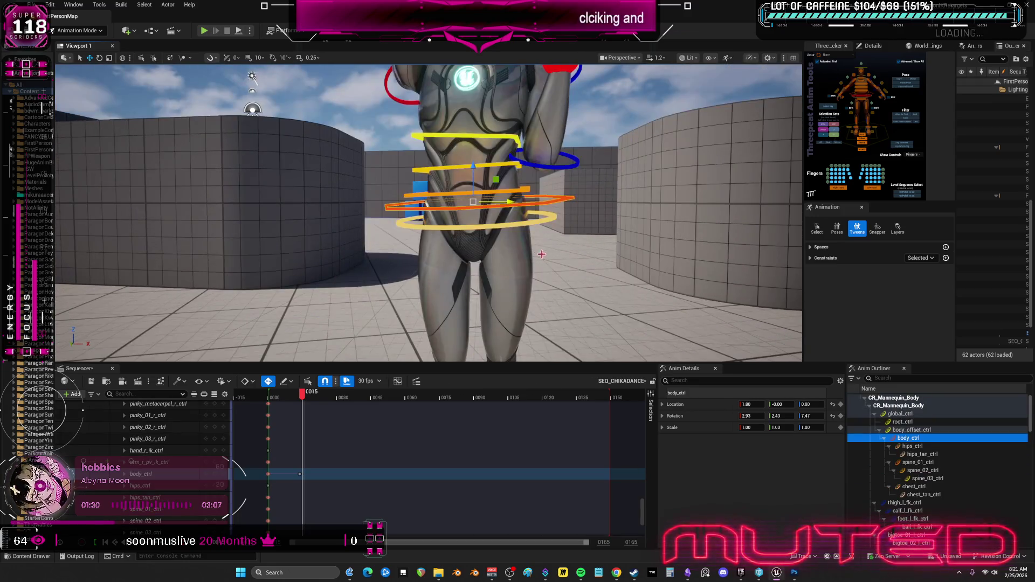
pyautogui.press('e')
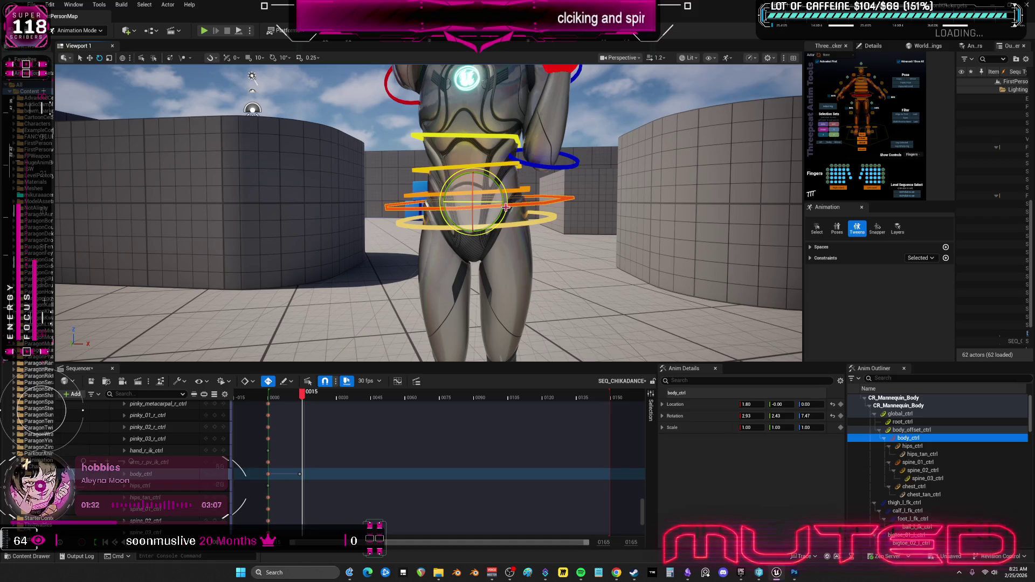
pyautogui.moveTo(487, 207); pyautogui.dragTo(487, 210)
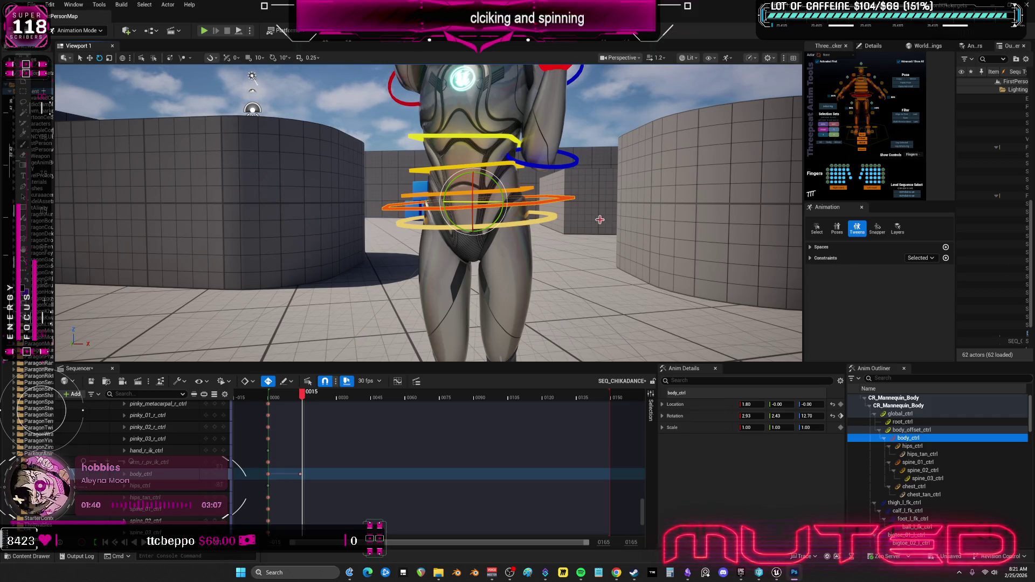
pyautogui.moveTo(599, 219)
pyautogui.mouseDown()
pyautogui.moveTo(566, 210)
pyautogui.moveTo(605, 225)
pyautogui.moveTo(556, 202)
pyautogui.moveTo(506, 150)
pyautogui.moveTo(539, 167)
pyautogui.moveTo(531, 194)
pyautogui.moveTo(665, 204)
pyautogui.mouseUp()
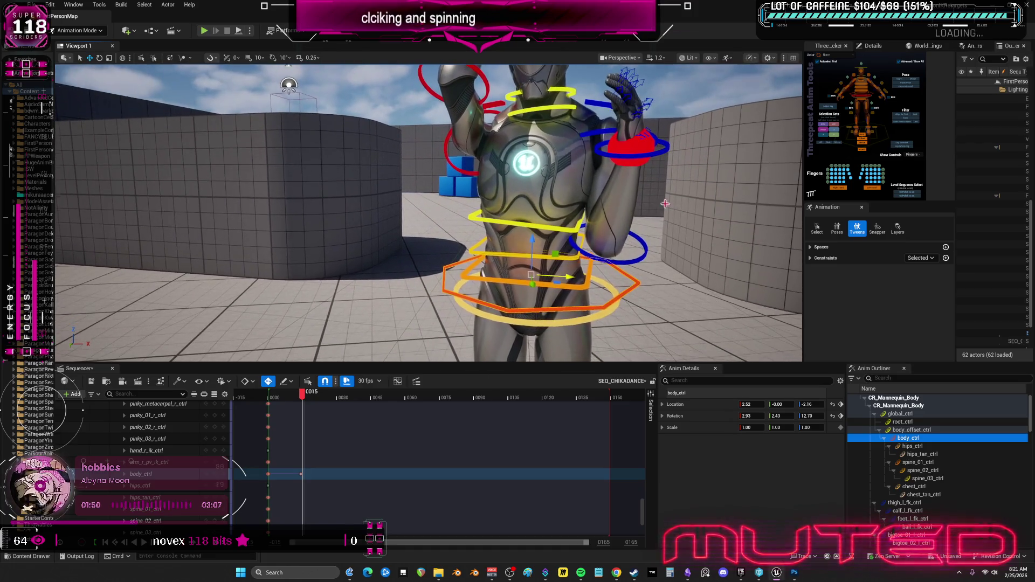
# Rotate the left forearm control down so the left hand swings toward the hip
pyautogui.click(609, 242)
pyautogui.moveTo(609, 275); pyautogui.dragTo(616, 403)
pyautogui.moveTo(617, 235); pyautogui.dragTo(610, 280)
pyautogui.moveTo(377, 216); pyautogui.dragTo(378, 194)
pyautogui.moveTo(665, 224); pyautogui.dragTo(669, 231)
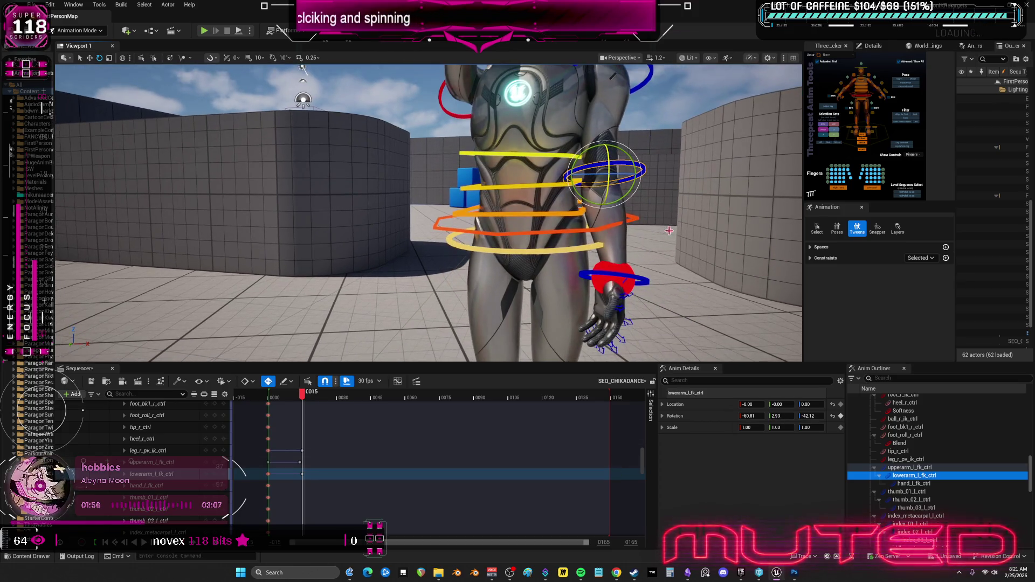
pyautogui.moveTo(613, 172); pyautogui.dragTo(602, 177)
# Reset the left forearm, then swing the hand outward in local space
pyautogui.click(832, 416)
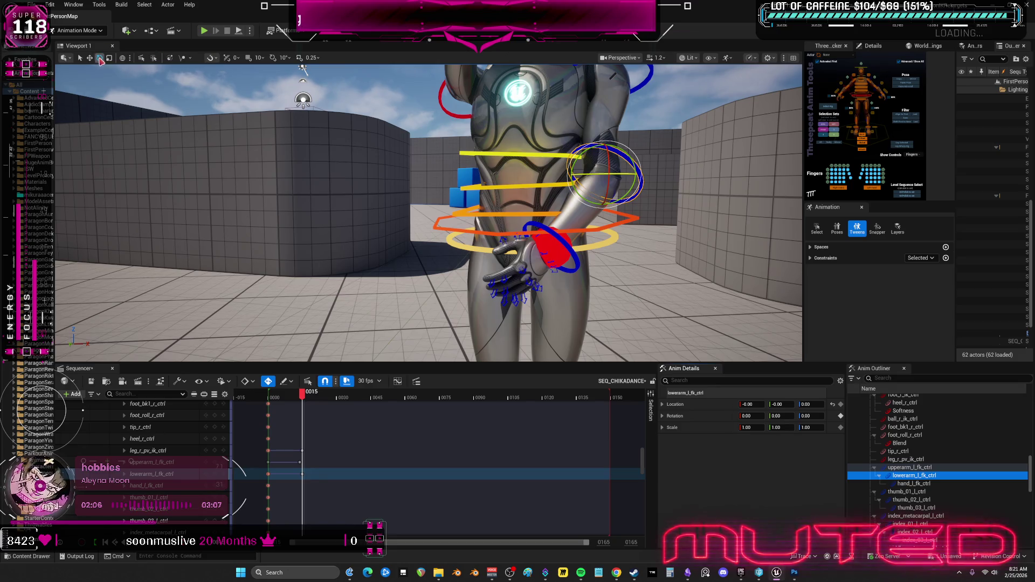
pyautogui.click(123, 59)
pyautogui.moveTo(582, 173)
pyautogui.mouseDown()
pyautogui.moveTo(586, 194)
pyautogui.moveTo(610, 173)
pyautogui.mouseUp()
# Rotate clavicle_l_ctrl to 6.61, 5.50, 28.39 to lift the left shoulder
pyautogui.click(585, 175)
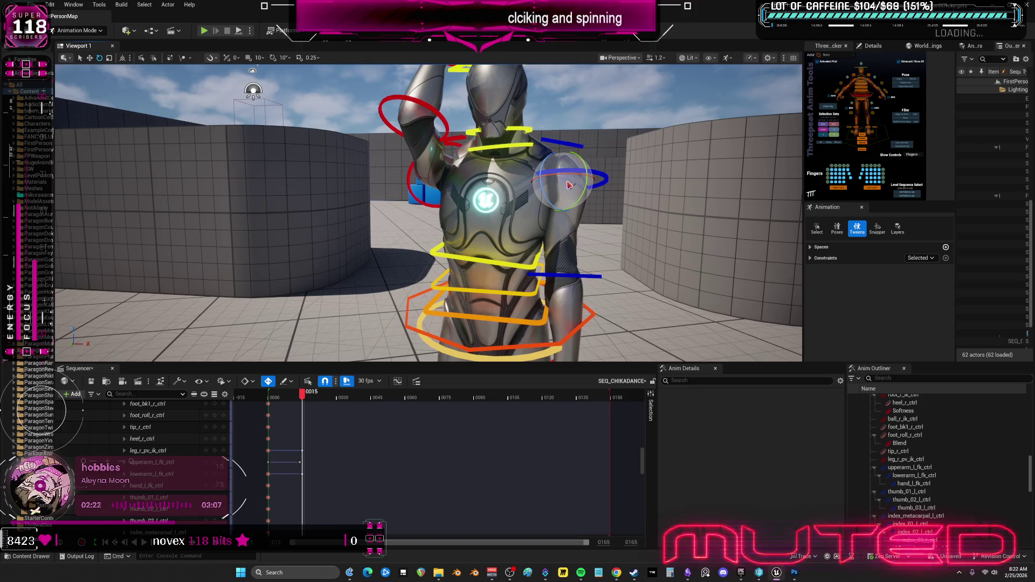
pyautogui.scroll(3, 569, 185)
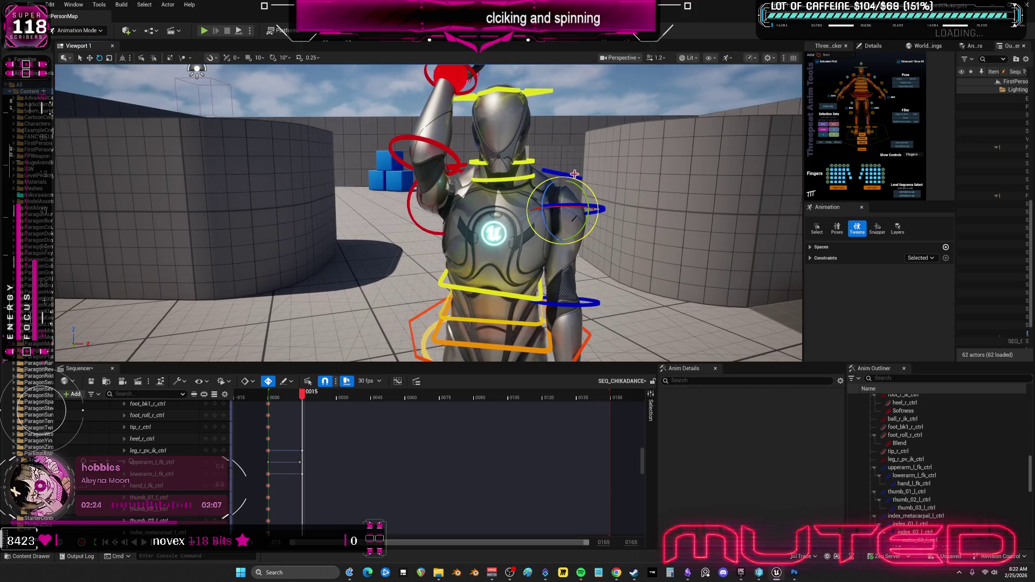
pyautogui.click(547, 172)
pyautogui.moveTo(532, 185); pyautogui.dragTo(517, 200)
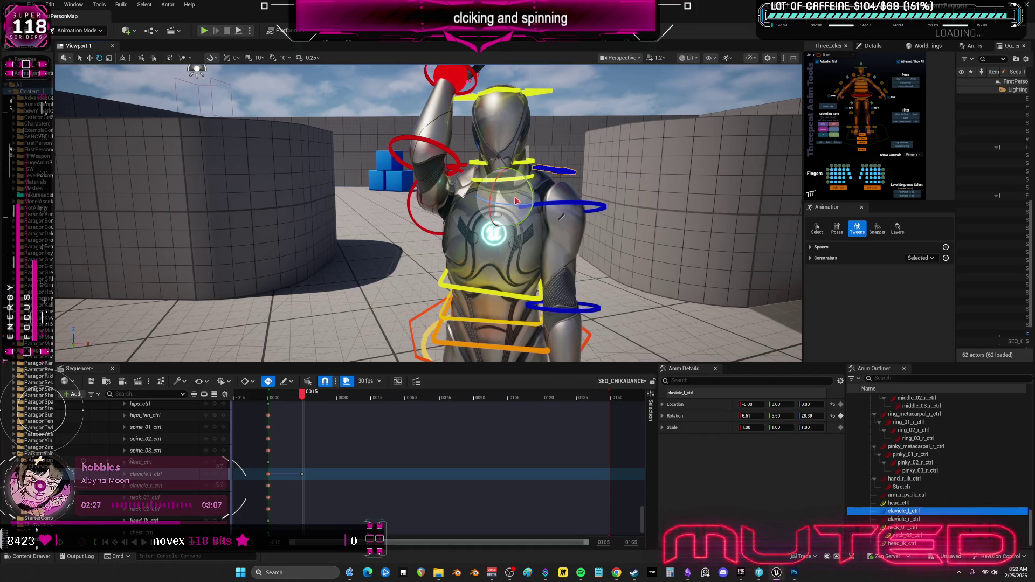
# Reset the right upper arm and forearm rotations to zero in Anim Details
pyautogui.click(420, 231)
pyautogui.click(430, 229)
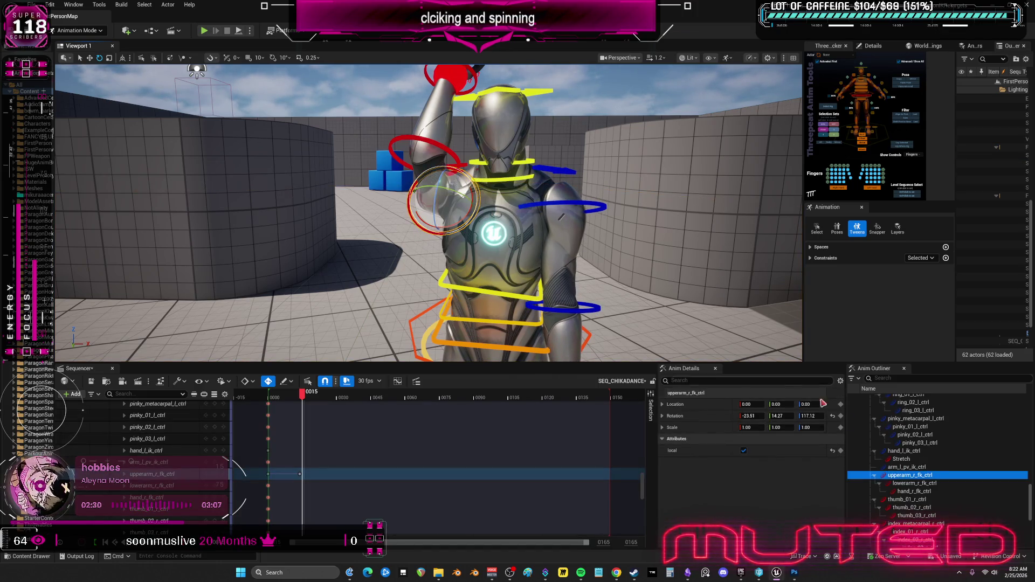
pyautogui.click(831, 418)
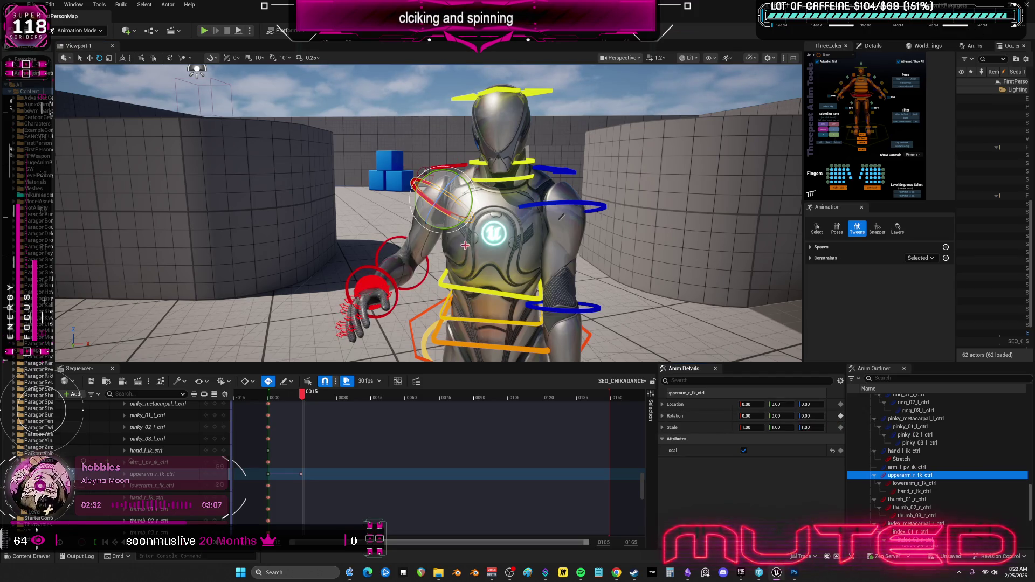
pyautogui.click(417, 285)
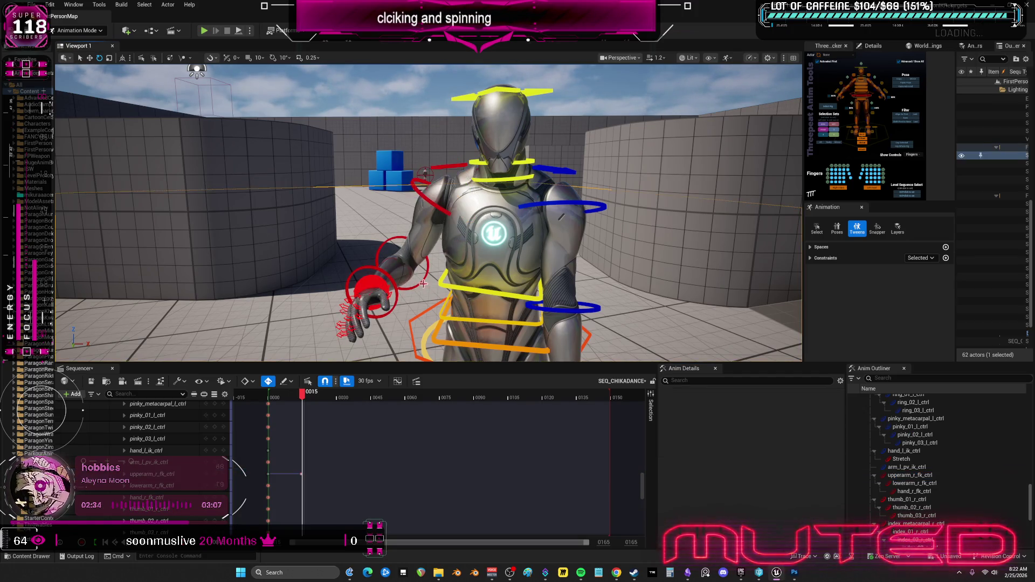
pyautogui.click(832, 418)
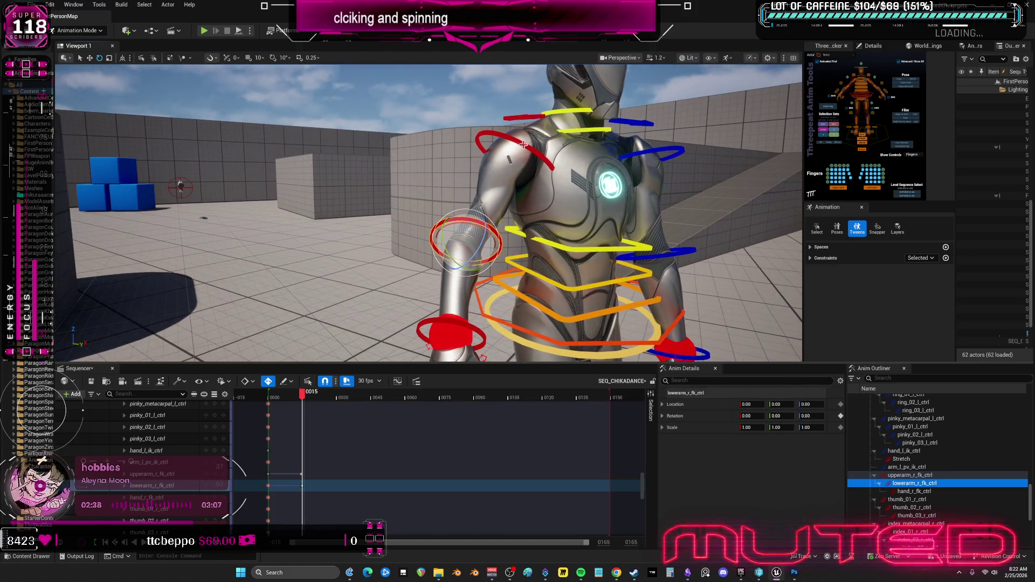
# Rotate the right upper arm and forearm beside the body, undoing one extra rotation
pyautogui.click(499, 159)
pyautogui.moveTo(494, 168); pyautogui.dragTo(491, 166)
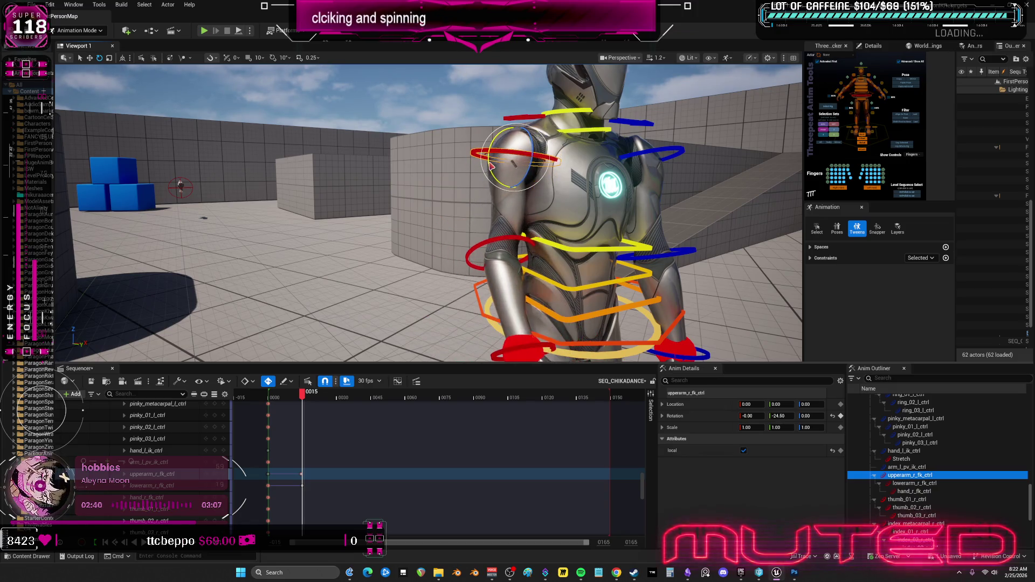
pyautogui.click(521, 243)
pyautogui.moveTo(519, 251)
pyautogui.mouseDown()
pyautogui.moveTo(517, 272)
pyautogui.moveTo(420, 272)
pyautogui.mouseUp()
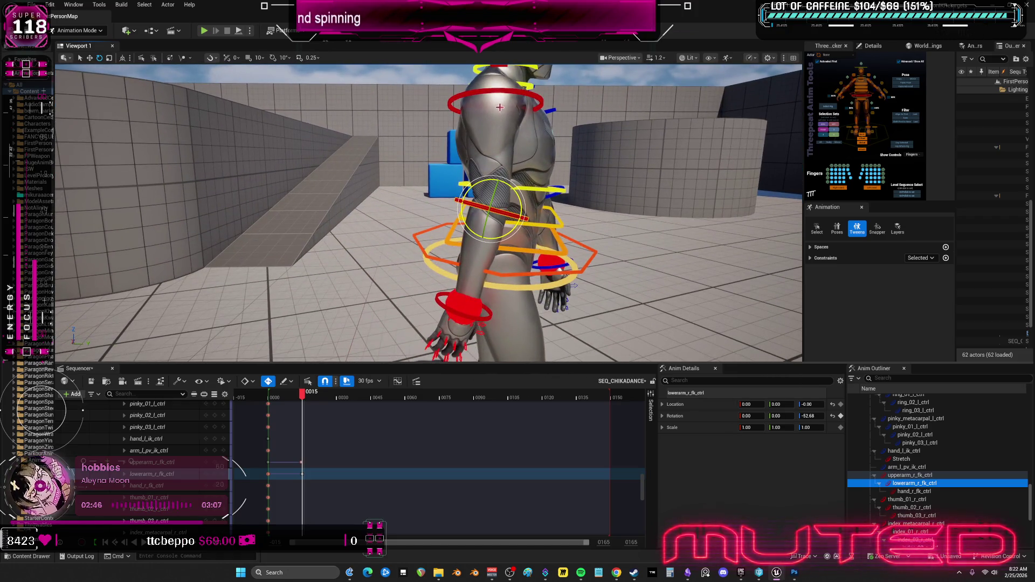
pyautogui.click(518, 98)
pyautogui.moveTo(518, 98)
pyautogui.mouseDown()
pyautogui.moveTo(539, 135)
pyautogui.moveTo(612, 156)
pyautogui.moveTo(539, 161)
pyautogui.mouseUp()
pyautogui.hotkey('ctrl', 'z')
pyautogui.moveTo(428, 213)
pyautogui.mouseDown()
pyautogui.moveTo(388, 218)
pyautogui.moveTo(365, 239)
pyautogui.mouseUp()
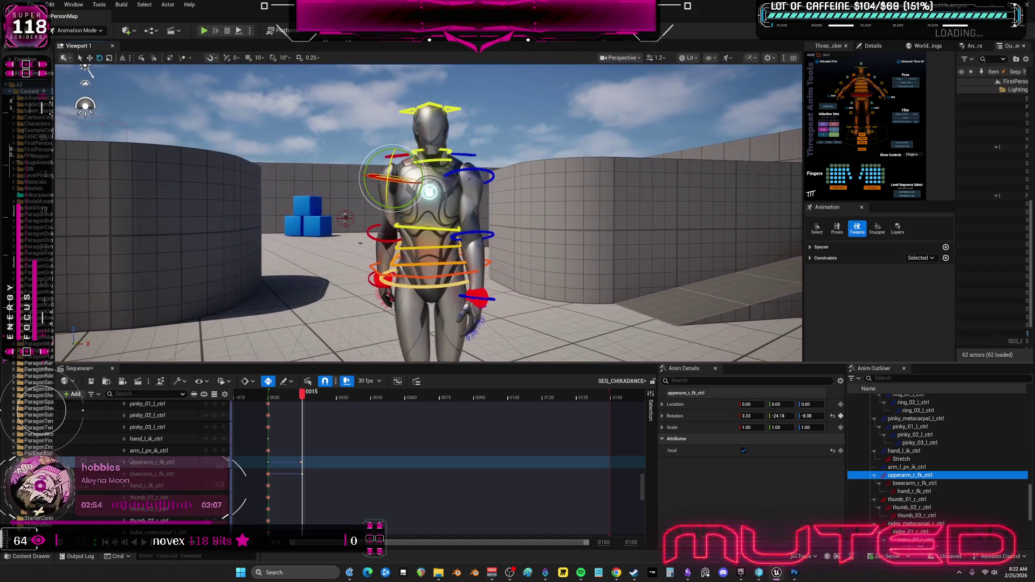
pyautogui.moveTo(564, 205); pyautogui.dragTo(507, 183)
pyautogui.click(507, 184)
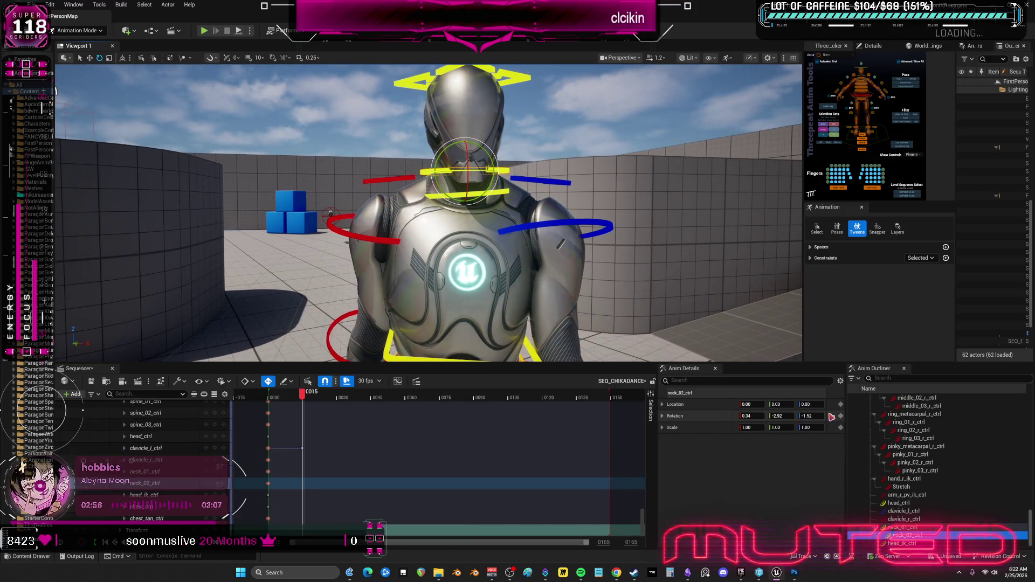
# Rotate neck_02_ctrl and head_ctrl so the head tilts sideways to -7.74, -18.25, 0.91
pyautogui.click(502, 191)
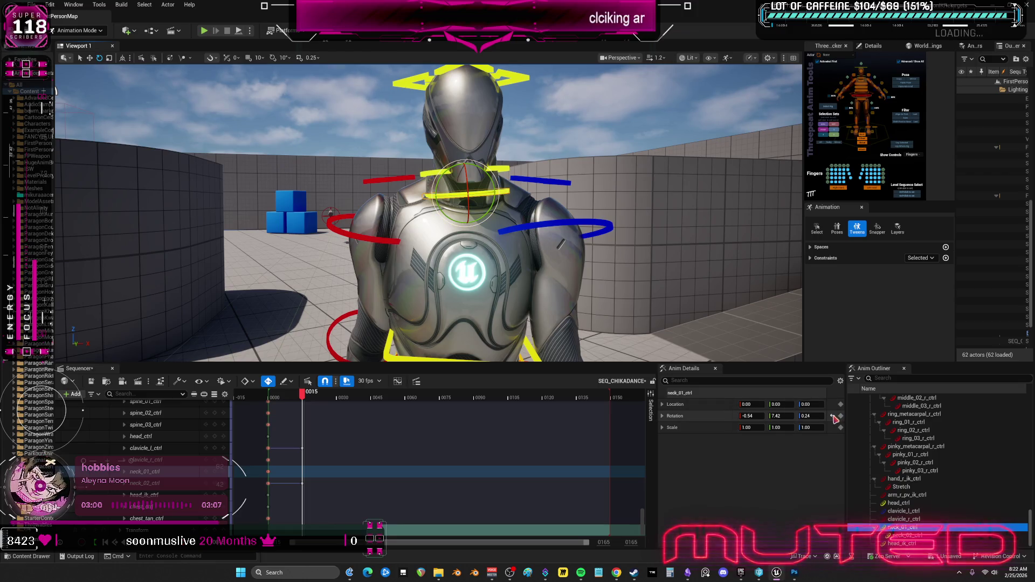
pyautogui.click(463, 81)
pyautogui.moveTo(753, 356); pyautogui.dragTo(548, 236)
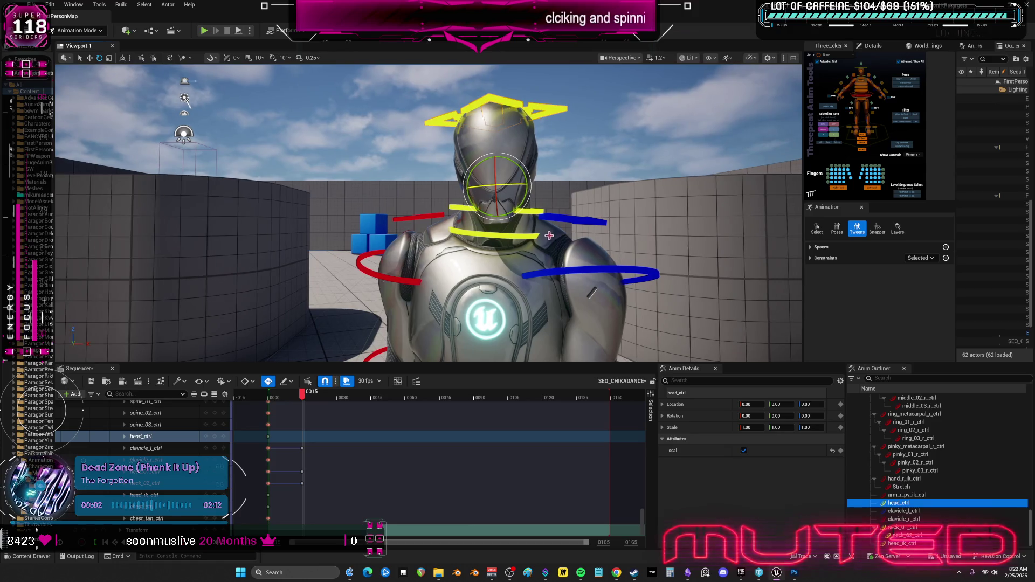
pyautogui.click(534, 209)
pyautogui.moveTo(523, 201)
pyautogui.mouseDown()
pyautogui.moveTo(530, 208)
pyautogui.moveTo(542, 188)
pyautogui.mouseUp()
pyautogui.click(535, 105)
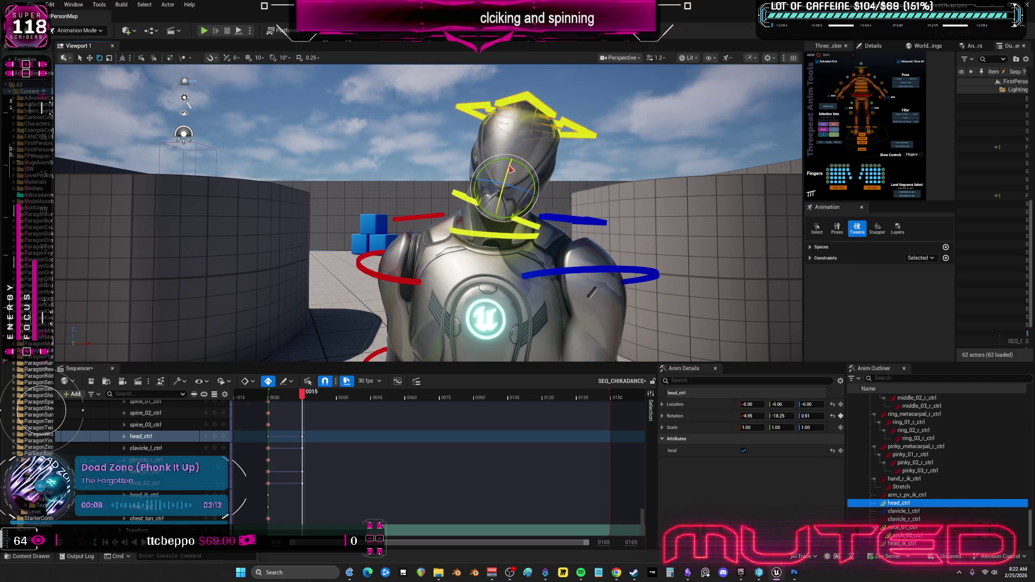
pyautogui.moveTo(519, 172)
pyautogui.mouseDown()
pyautogui.moveTo(501, 170)
pyautogui.moveTo(534, 172)
pyautogui.moveTo(504, 174)
pyautogui.mouseUp()
pyautogui.click(510, 236)
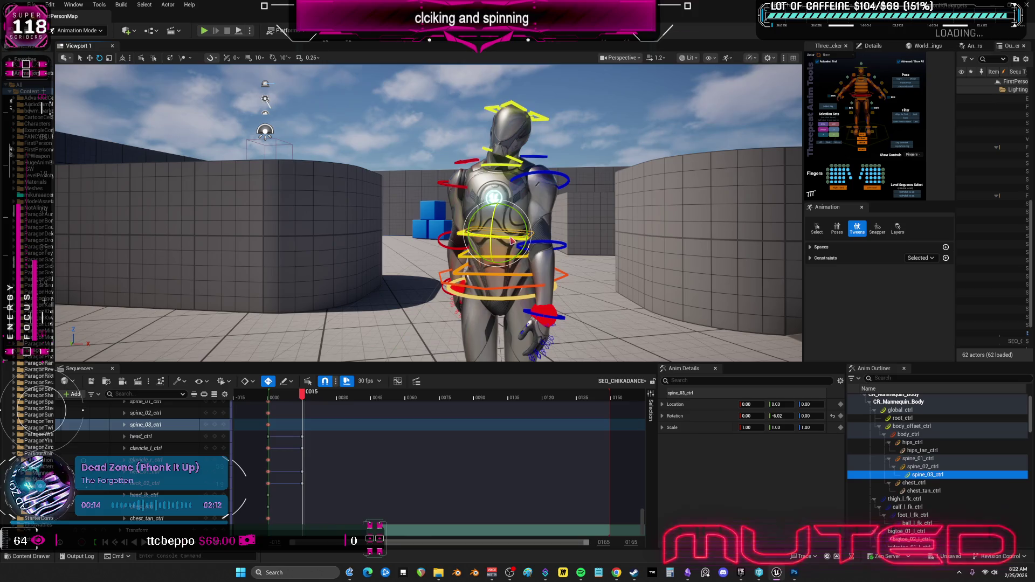
# Rotate the spine_03_ctrl upper spine control and move the Sequencer playhead to frame 0029
pyautogui.moveTo(509, 237); pyautogui.dragTo(510, 243)
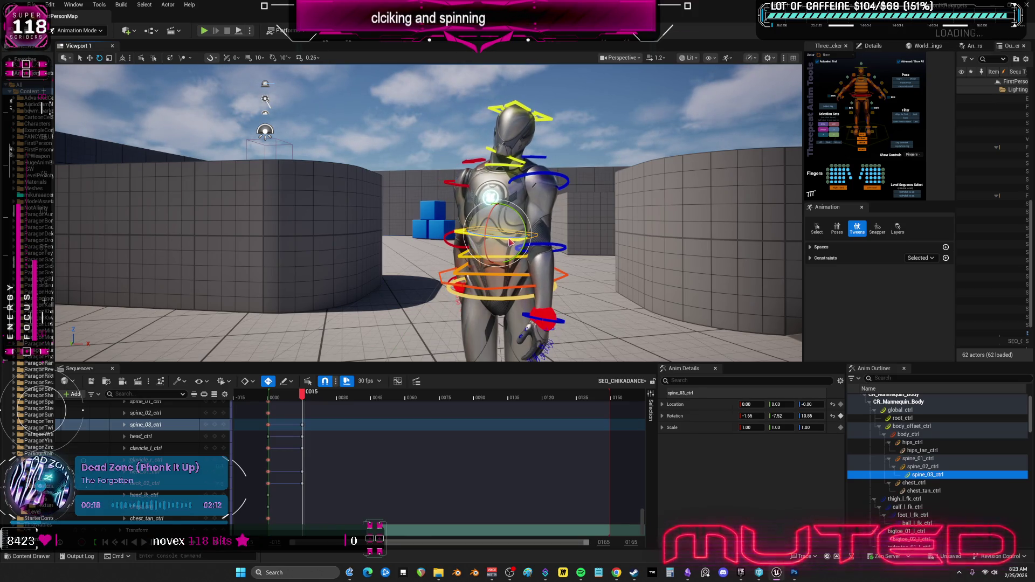
pyautogui.moveTo(568, 205)
pyautogui.mouseDown()
pyautogui.moveTo(541, 224)
pyautogui.moveTo(595, 195)
pyautogui.mouseUp()
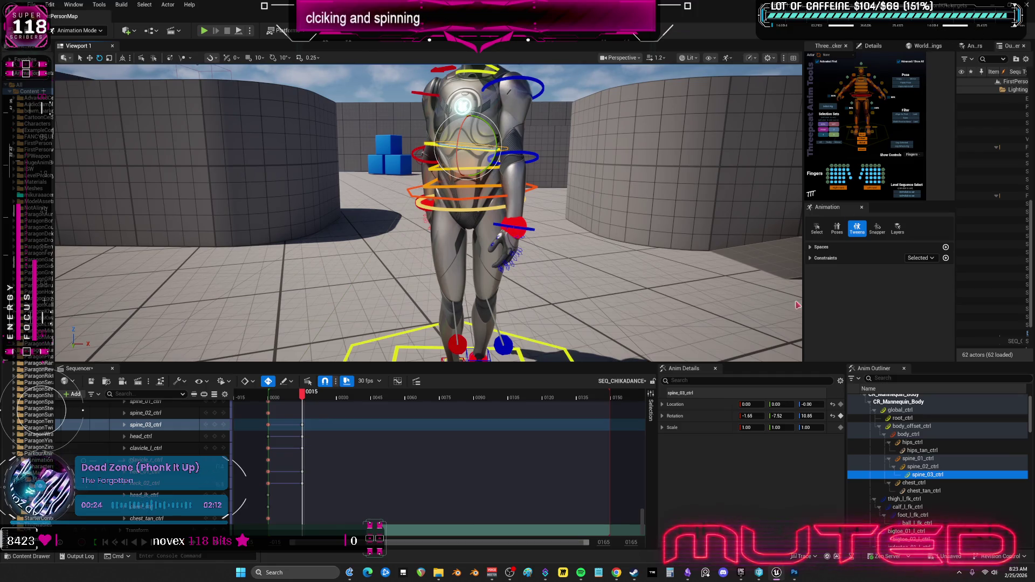
pyautogui.moveTo(303, 394); pyautogui.dragTo(337, 400)
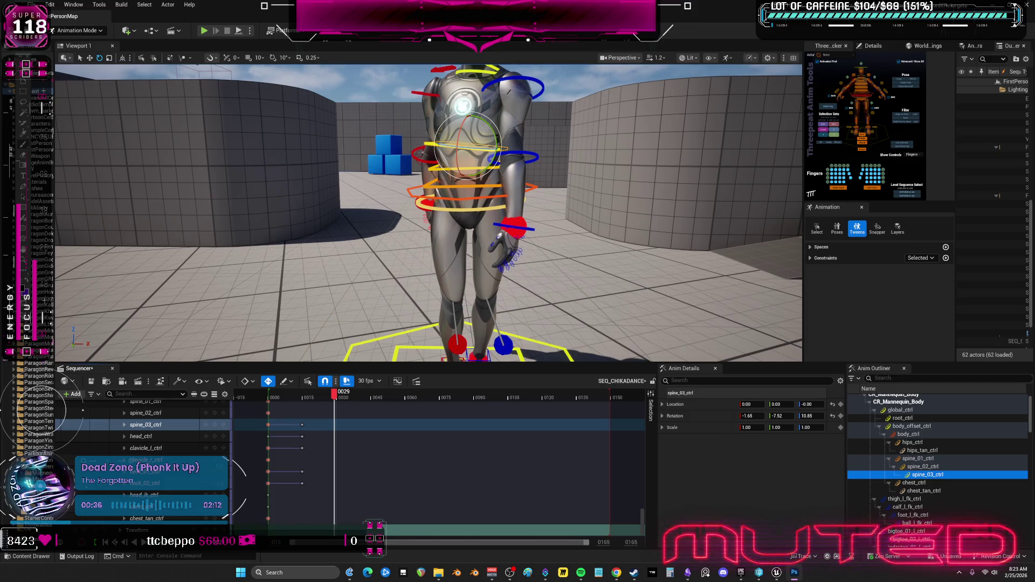
# At frame 29, tilt body_ctrl and rotate both upper arm controls, then scrub back to frame 9
pyautogui.click(487, 192)
pyautogui.moveTo(464, 193); pyautogui.dragTo(484, 191)
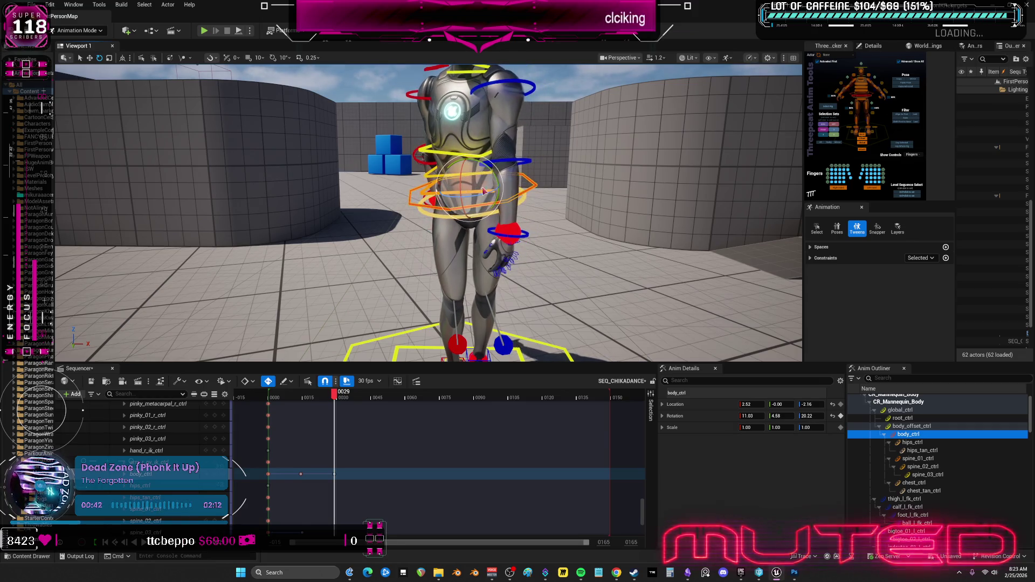
pyautogui.click(522, 90)
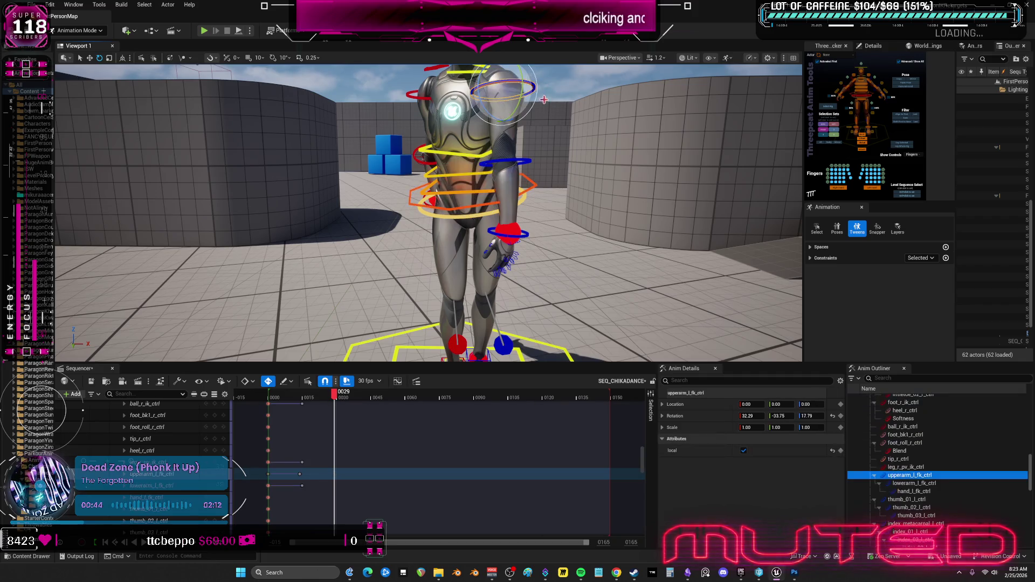
pyautogui.moveTo(534, 109)
pyautogui.mouseDown()
pyautogui.moveTo(453, 131)
pyautogui.moveTo(452, 143)
pyautogui.mouseUp()
pyautogui.click(355, 102)
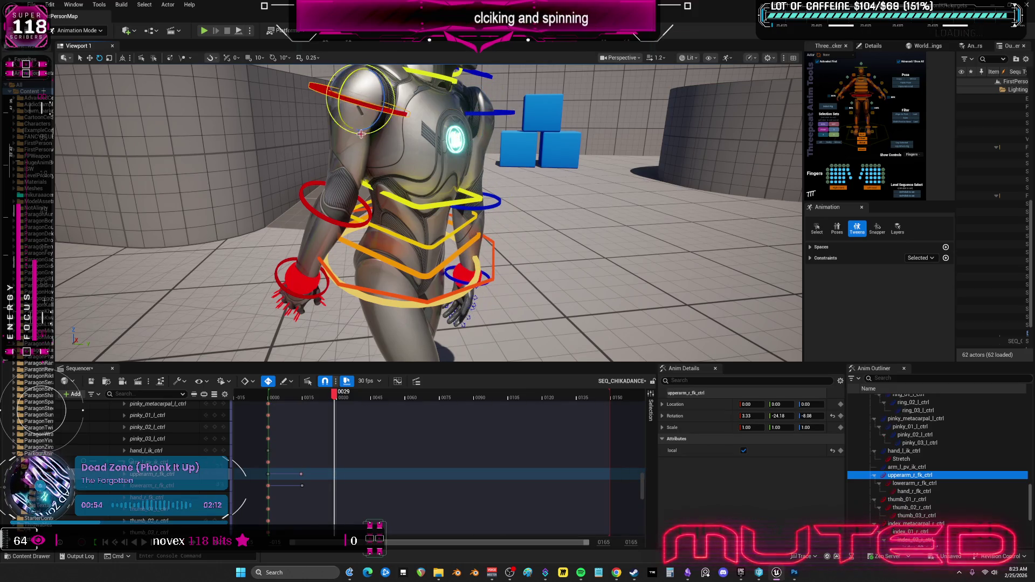
pyautogui.moveTo(348, 115)
pyautogui.mouseDown()
pyautogui.moveTo(341, 124)
pyautogui.moveTo(462, 166)
pyautogui.mouseUp()
pyautogui.moveTo(299, 128); pyautogui.dragTo(315, 110)
pyautogui.moveTo(344, 402)
pyautogui.mouseDown()
pyautogui.moveTo(257, 404)
pyautogui.moveTo(318, 406)
pyautogui.moveTo(278, 410)
pyautogui.moveTo(291, 410)
pyautogui.mouseUp()
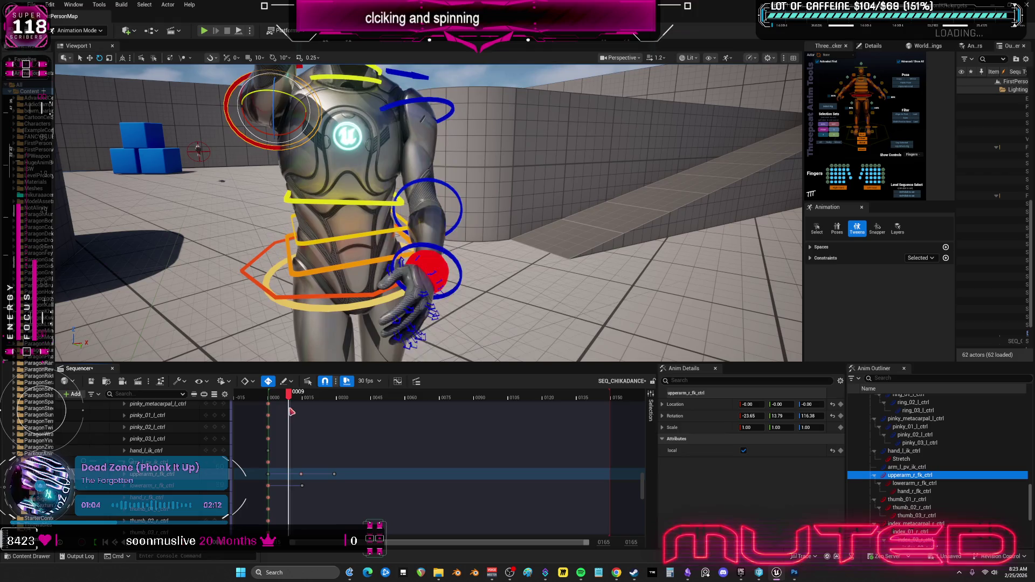
pyautogui.press('f')
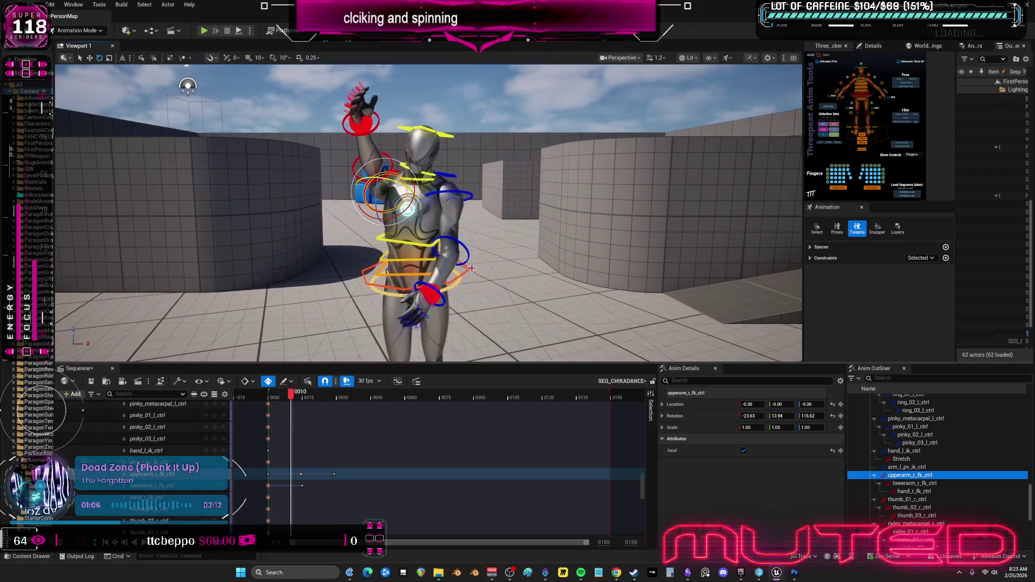
pyautogui.moveTo(291, 410)
pyautogui.mouseDown()
pyautogui.moveTo(269, 405)
pyautogui.moveTo(295, 406)
pyautogui.moveTo(271, 405)
pyautogui.moveTo(307, 416)
pyautogui.moveTo(300, 421)
pyautogui.mouseUp()
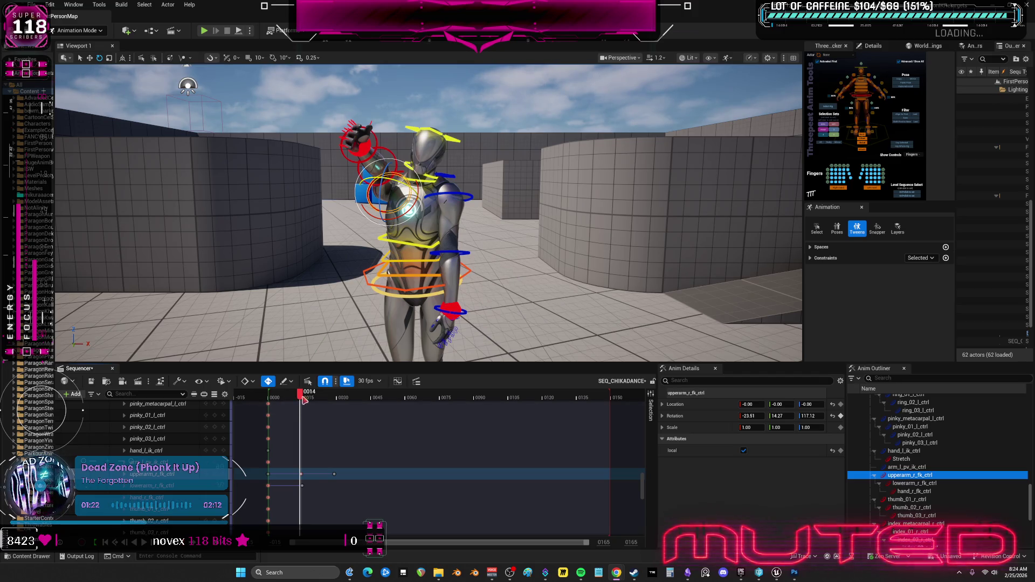
pyautogui.click(269, 401)
pyautogui.rightClick(269, 401)
pyautogui.press('Escape')
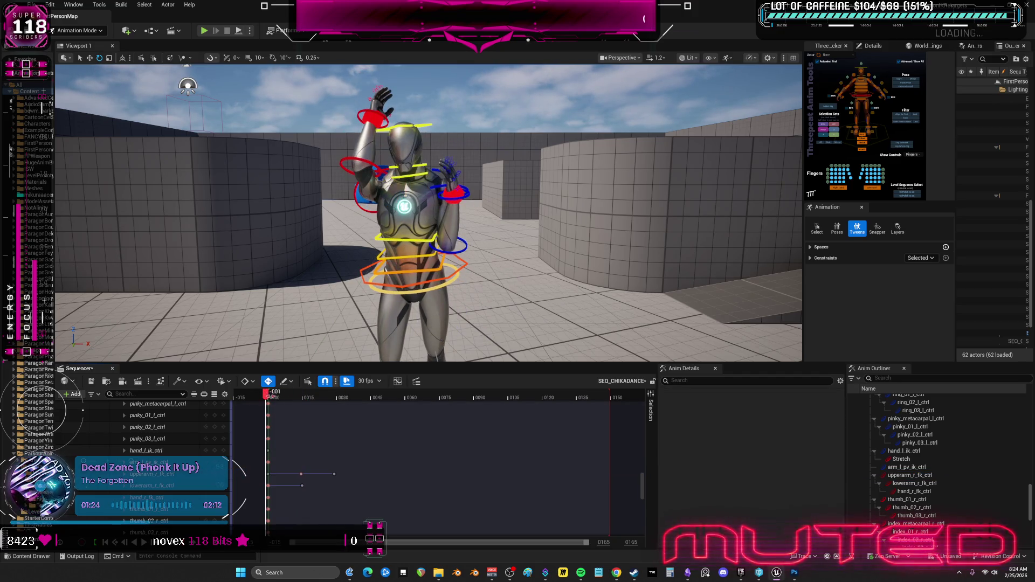
pyautogui.moveTo(268, 397)
pyautogui.mouseDown()
pyautogui.moveTo(303, 411)
pyautogui.moveTo(270, 404)
pyautogui.mouseUp()
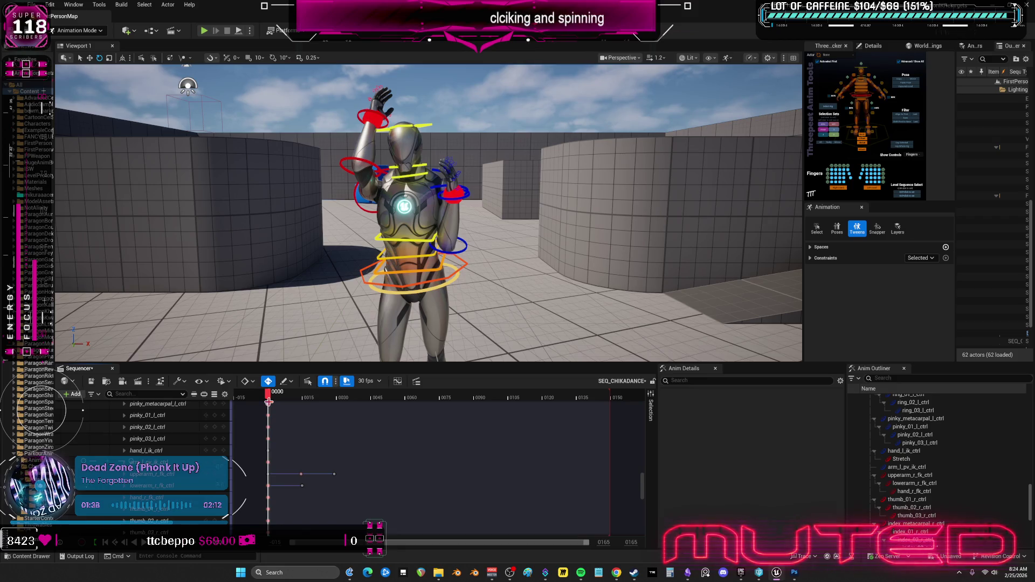
pyautogui.moveTo(271, 406); pyautogui.dragTo(303, 398)
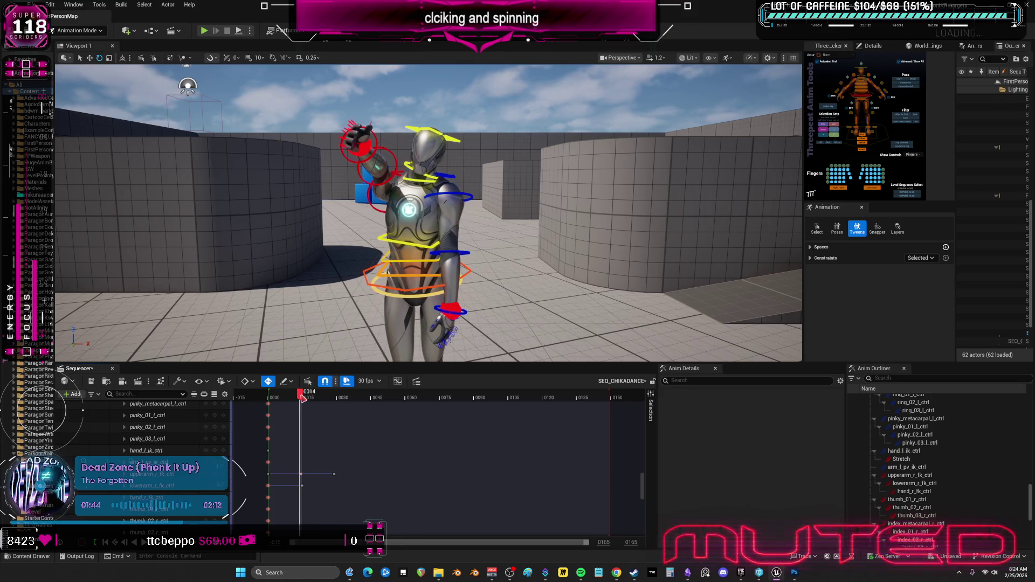
pyautogui.scroll(10, 649, 479)
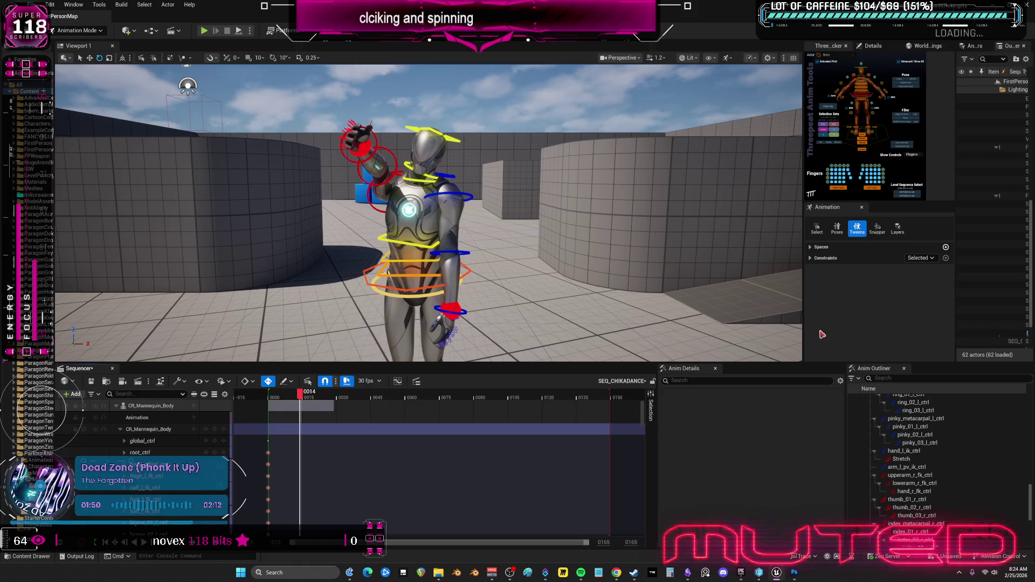
# Enlarge the viewport and picker, select all controls, and paste the frame-0 pose onto frame 14
pyautogui.moveTo(822, 363); pyautogui.dragTo(822, 401)
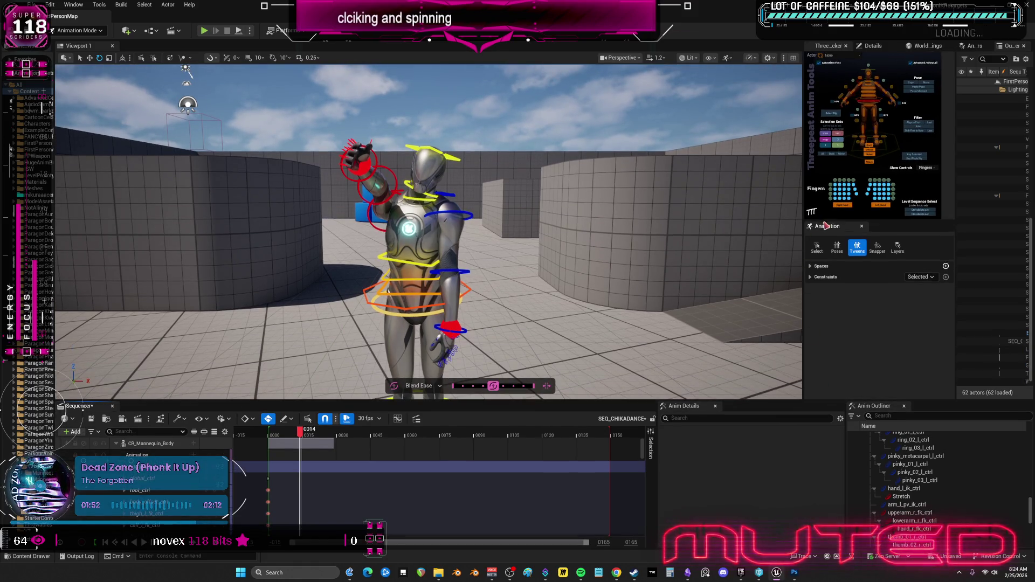
pyautogui.moveTo(827, 226); pyautogui.dragTo(825, 318)
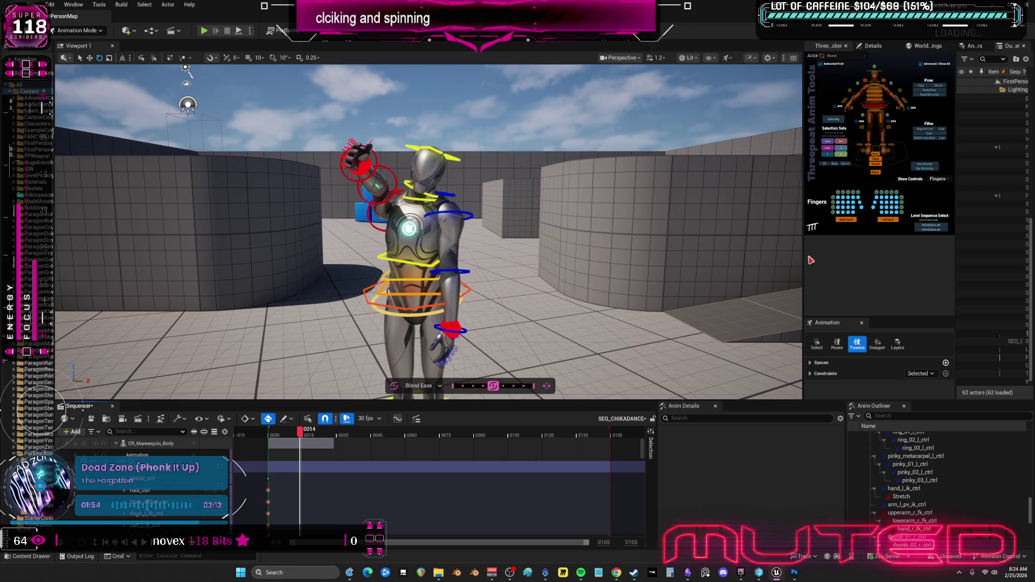
pyautogui.moveTo(803, 256); pyautogui.dragTo(734, 257)
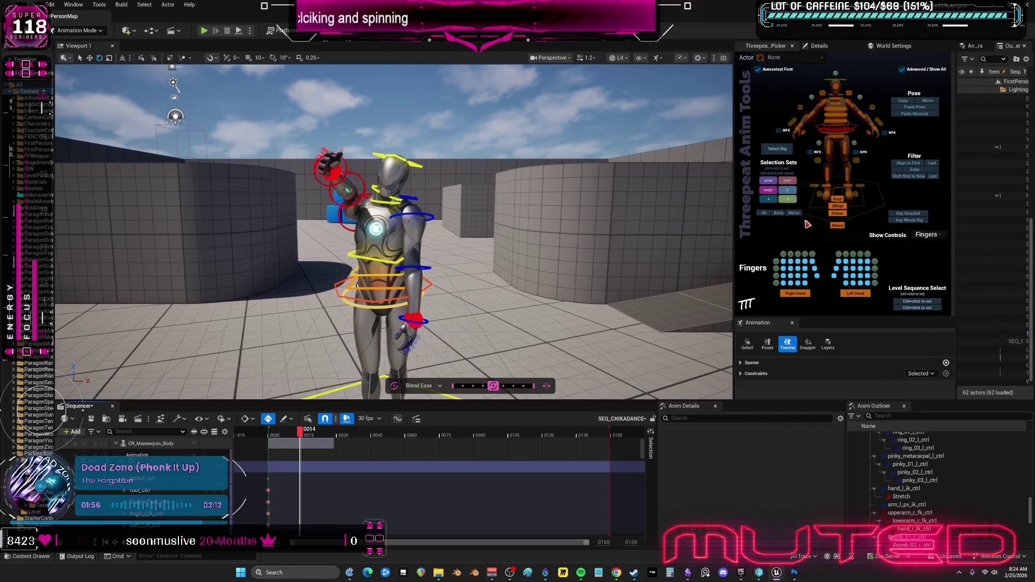
pyautogui.click(764, 214)
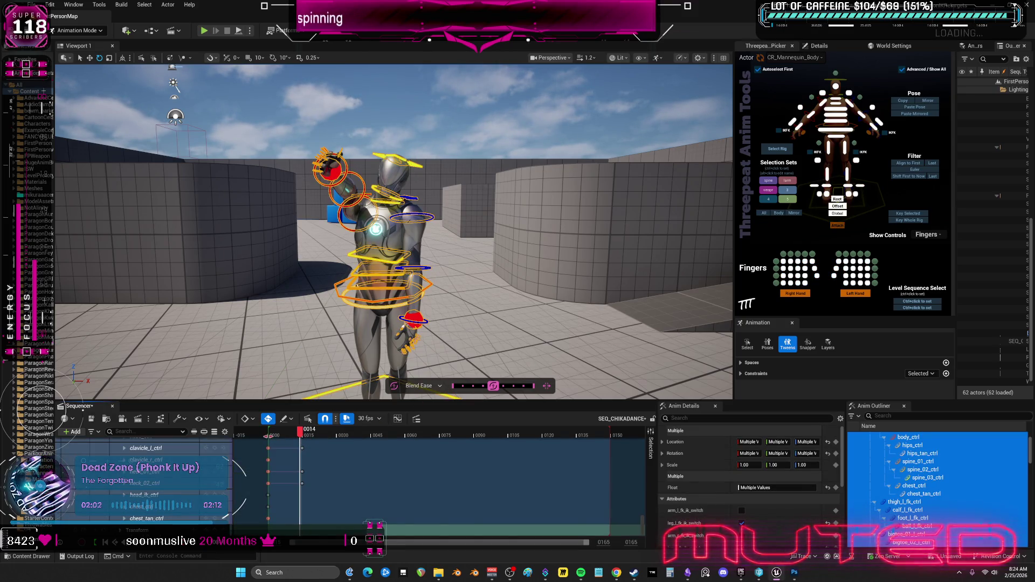
pyautogui.click(270, 436)
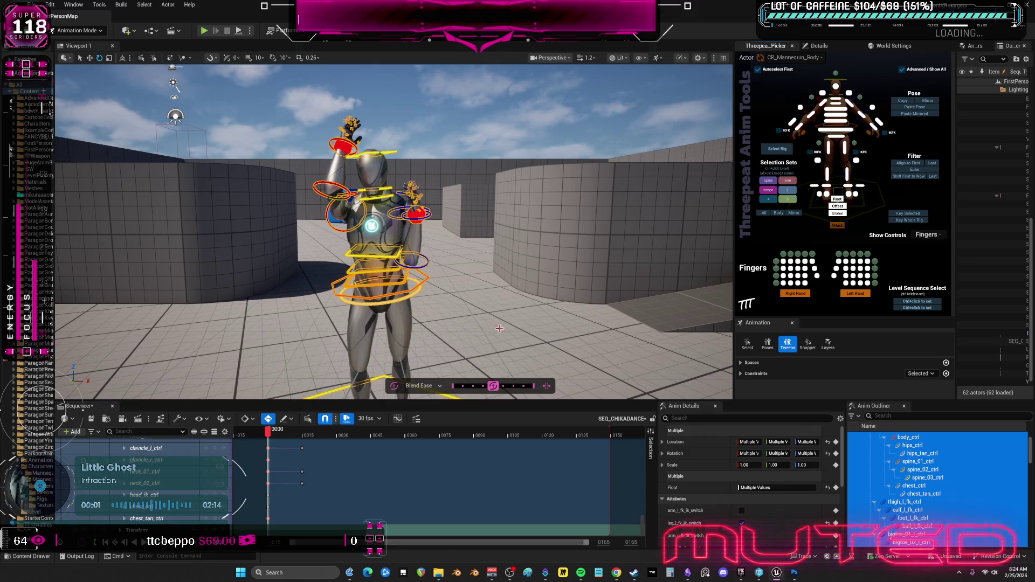
pyautogui.click(299, 436)
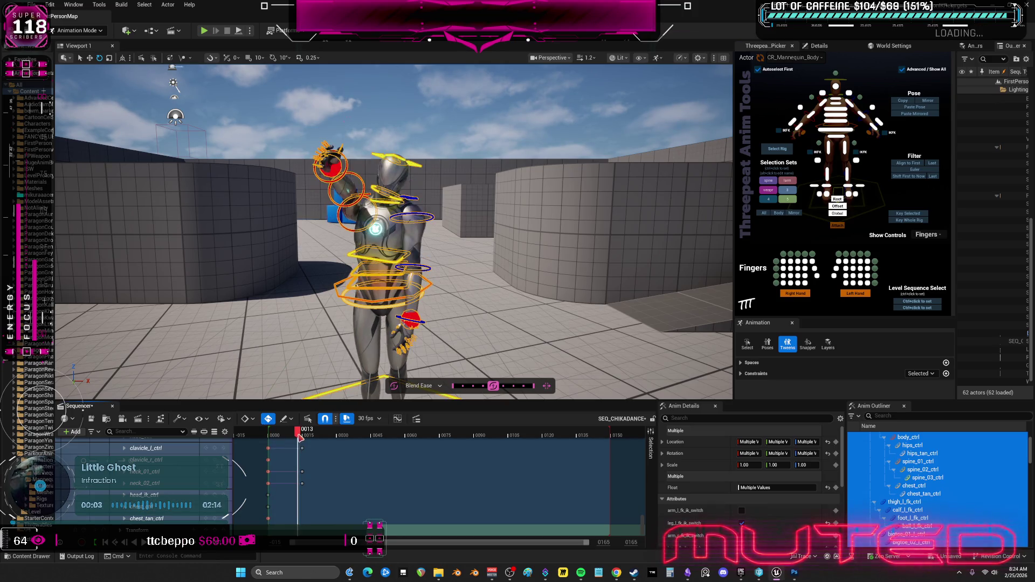
pyautogui.click(923, 108)
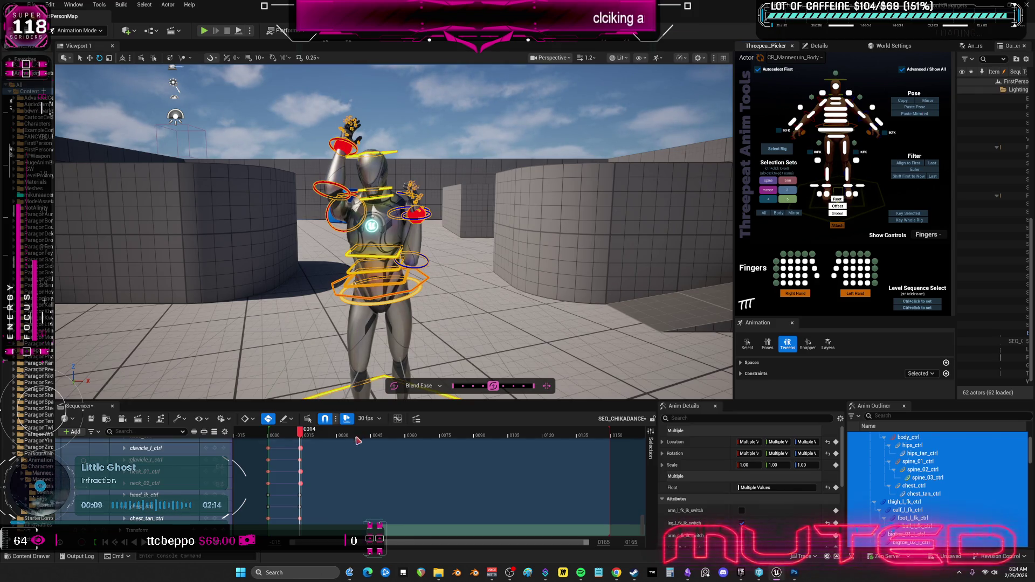
pyautogui.moveTo(301, 439)
pyautogui.mouseDown()
pyautogui.moveTo(270, 437)
pyautogui.moveTo(336, 457)
pyautogui.mouseUp()
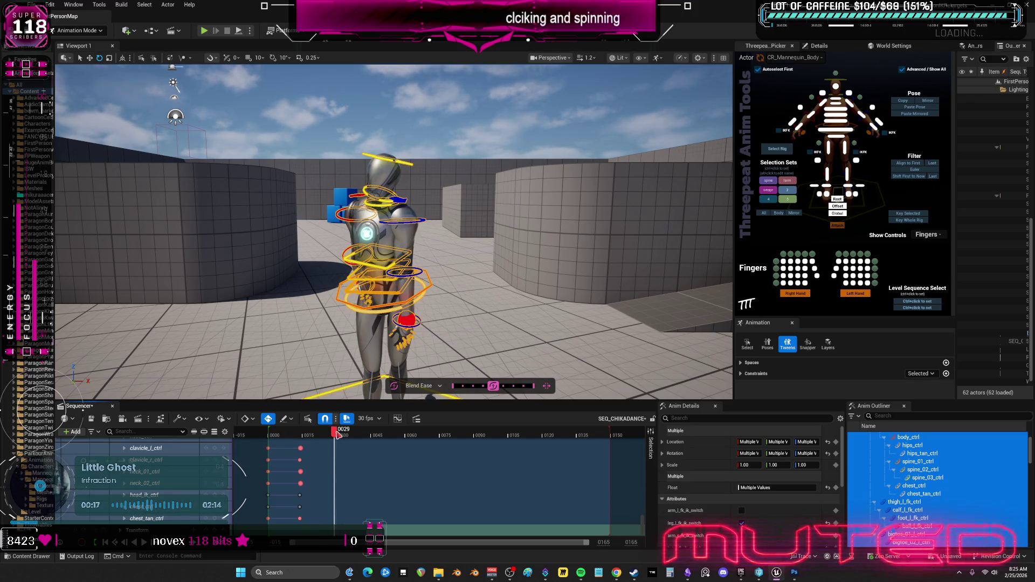
# At frame 30, select all rig controls and reset them to the default stance
pyautogui.click(336, 434)
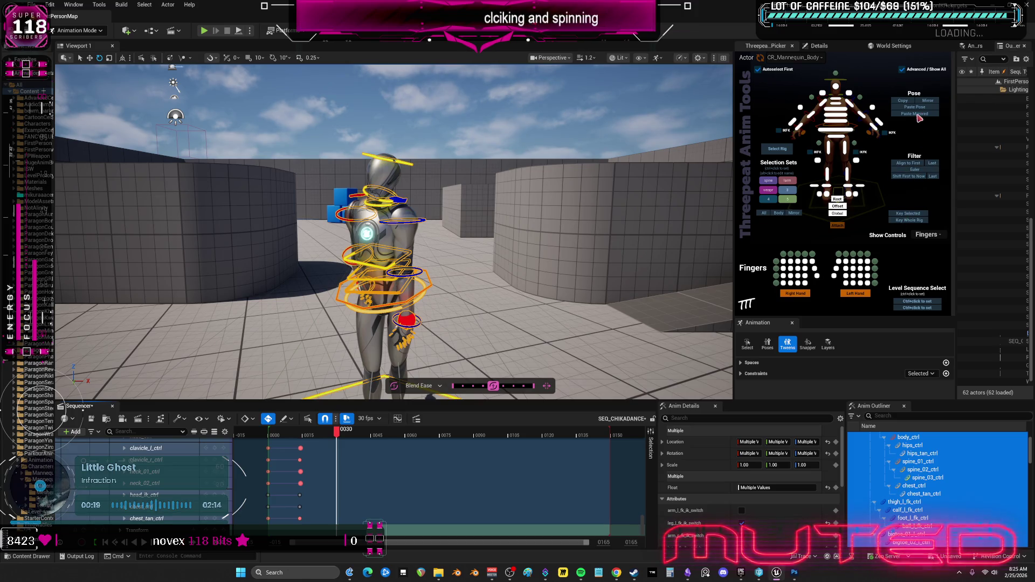
pyautogui.click(779, 154)
pyautogui.click(779, 154)
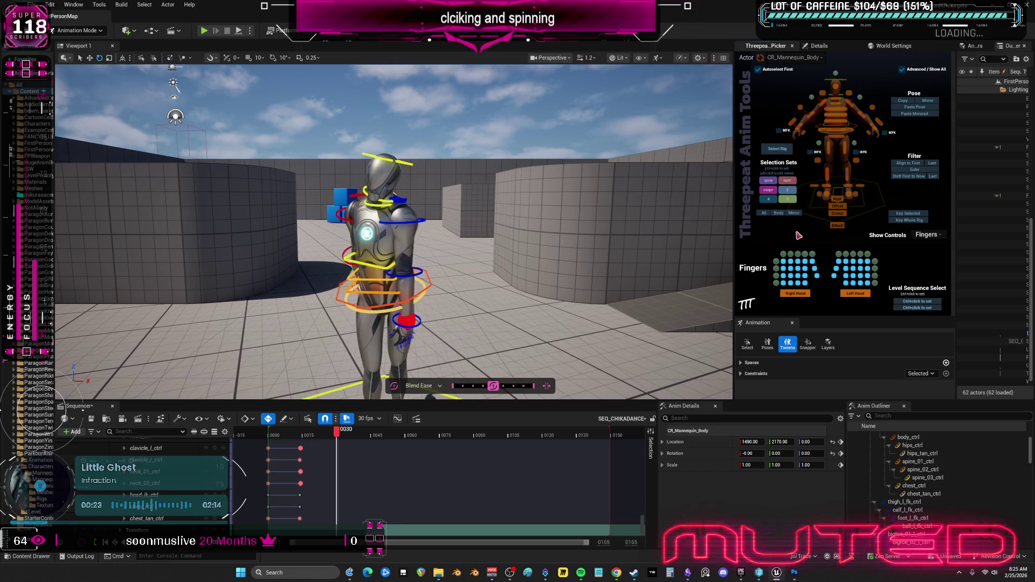
pyautogui.click(764, 213)
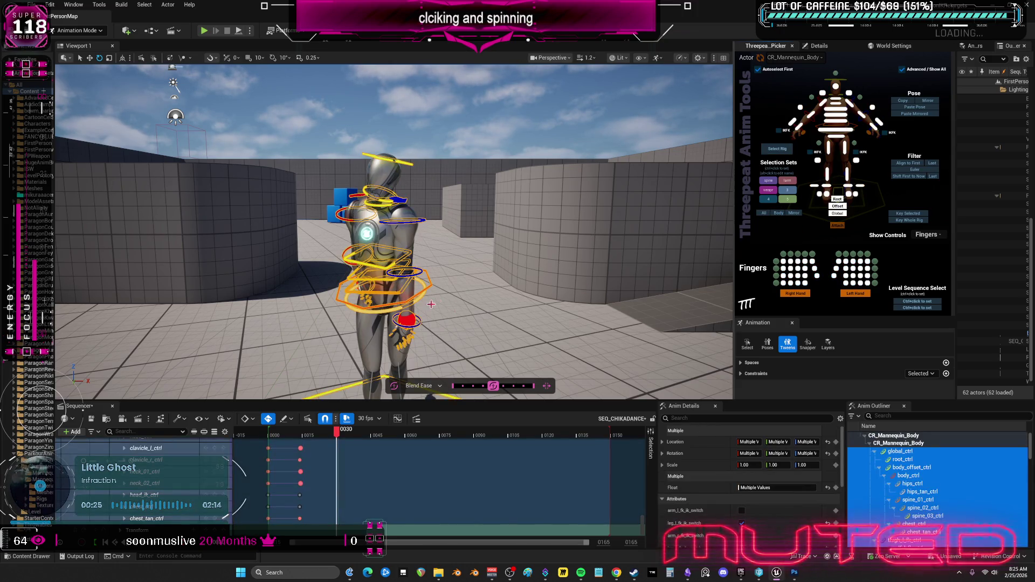
pyautogui.click(828, 454)
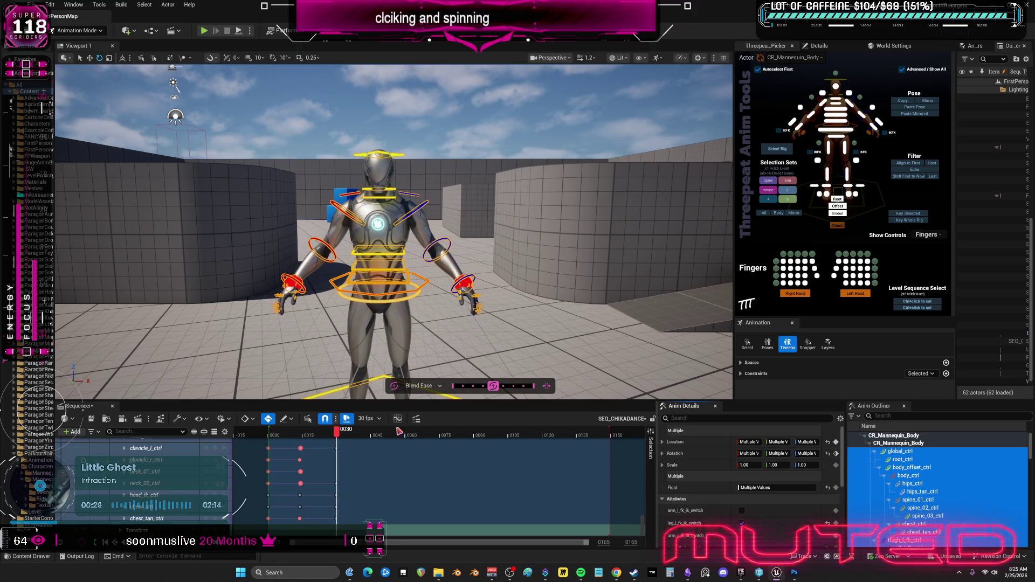
pyautogui.moveTo(336, 434)
pyautogui.mouseDown()
pyautogui.moveTo(276, 437)
pyautogui.moveTo(298, 447)
pyautogui.mouseUp()
# Fly the viewport camera closer to the mannequin, then switch to the Twitch stream in Chrome
pyautogui.moveTo(414, 269); pyautogui.dragTo(458, 256)
pyautogui.scroll(2, 425, 267)
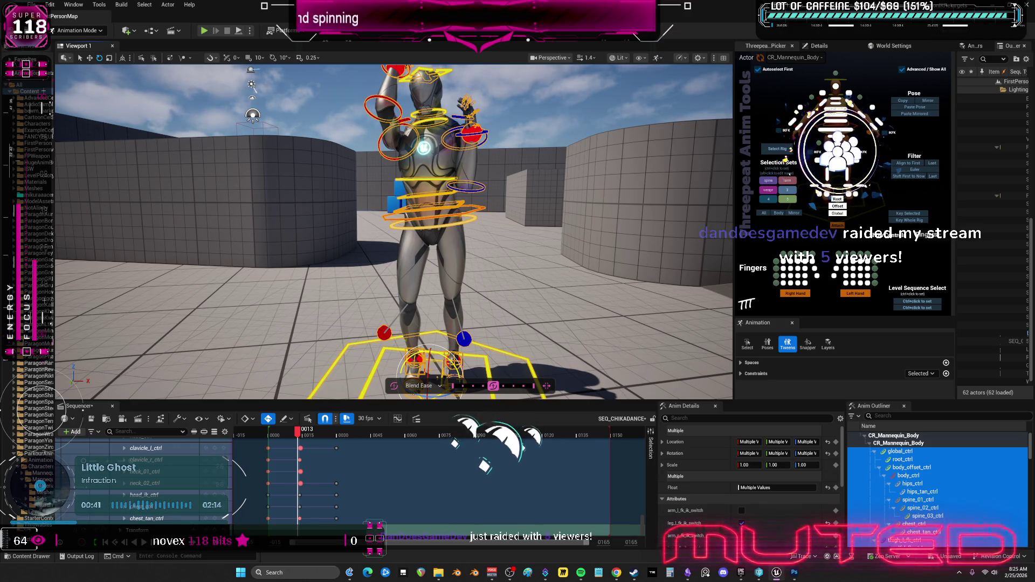
pyautogui.hotkey('alt', 'Tab')
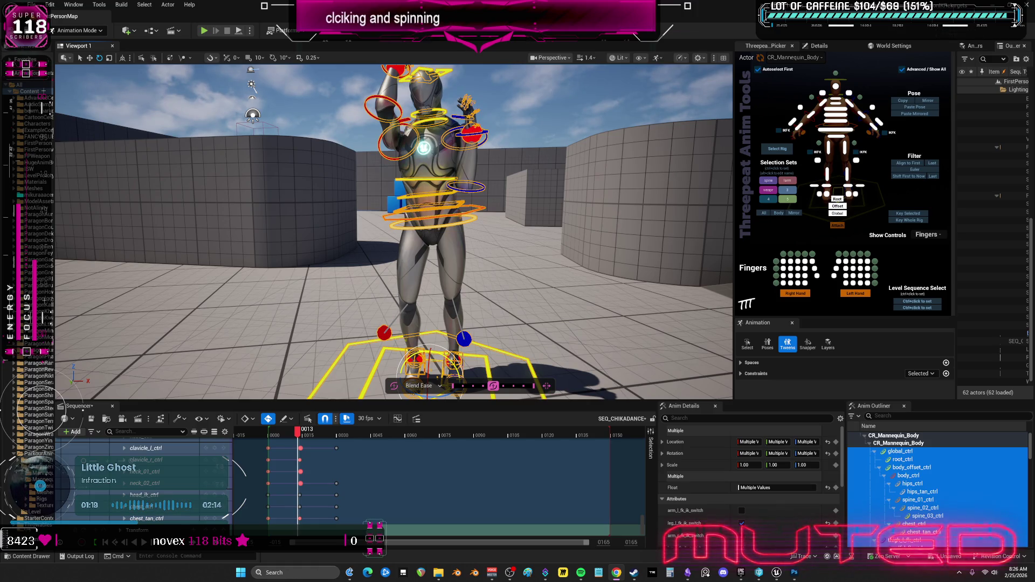
pyautogui.hotkey('alt', 'Tab')
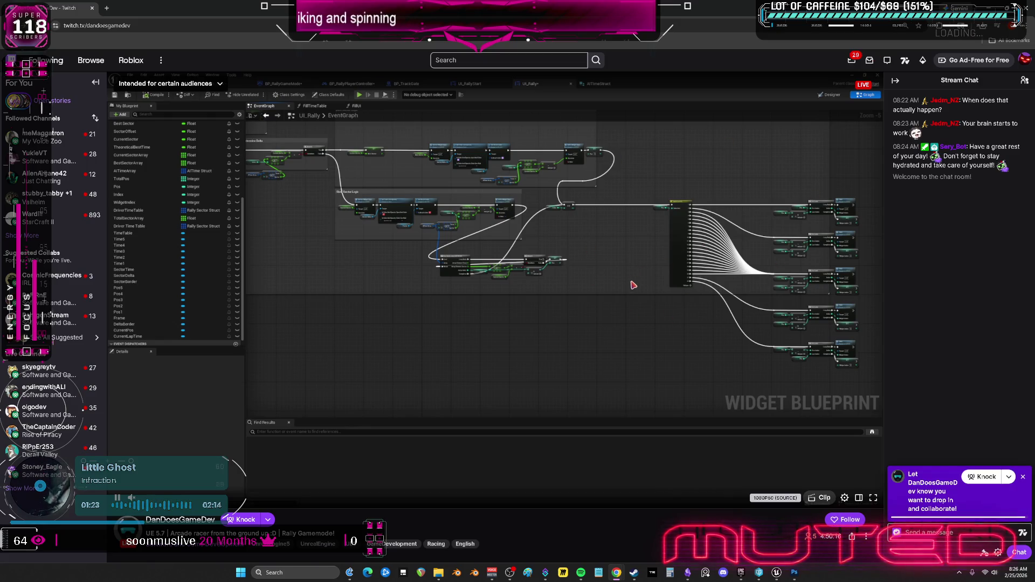
# Snip the stream's Widget Blueprint graph and paste it into the Obsidian canvas
pyautogui.press('super+shift+s')
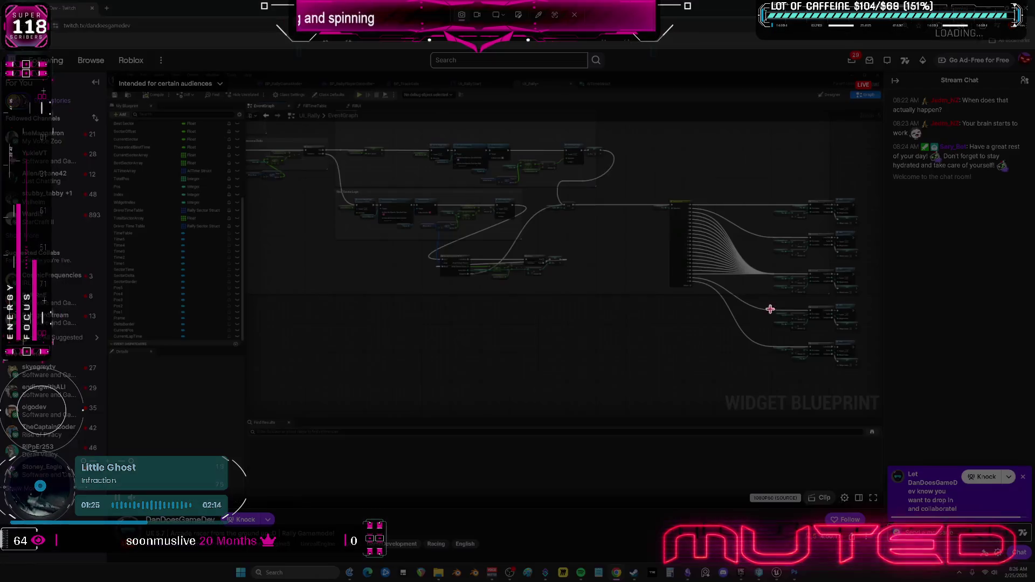
pyautogui.moveTo(861, 375)
pyautogui.mouseDown()
pyautogui.moveTo(799, 324)
pyautogui.moveTo(462, 182)
pyautogui.moveTo(270, 131)
pyautogui.moveTo(233, 103)
pyautogui.mouseUp()
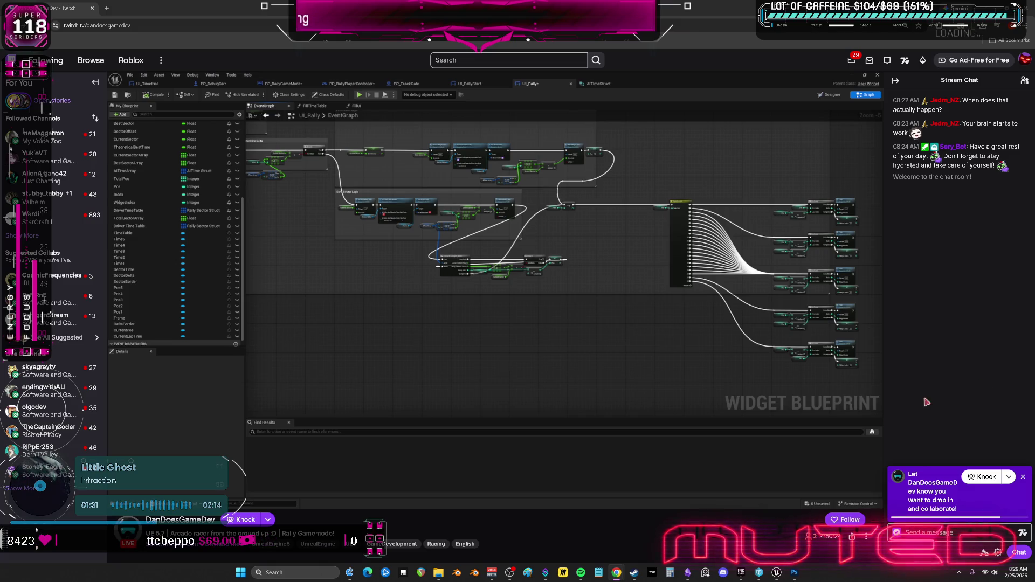
pyautogui.click(687, 572)
pyautogui.scroll(-5, 622, 260)
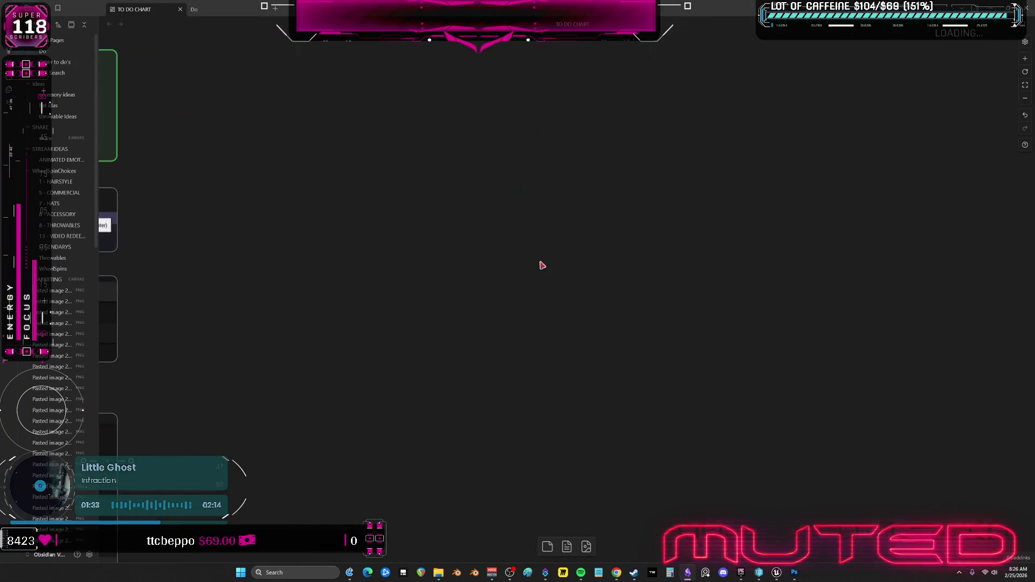
pyautogui.hotkey('ctrl', 'v')
pyautogui.scroll(-5, 512, 249)
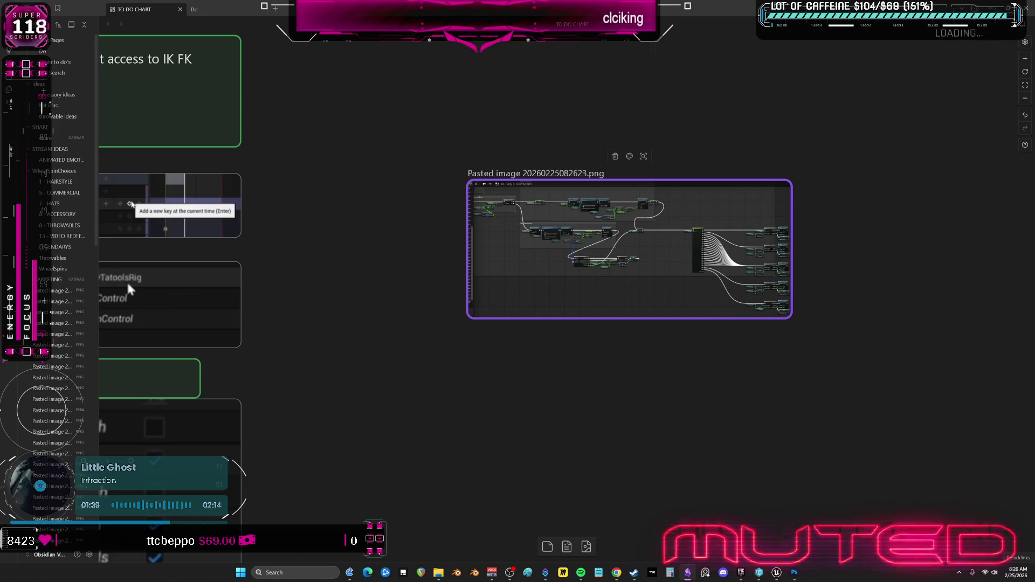
# Select the stream's project description line on Twitch, then return to the Obsidian canvas
pyautogui.hotkey('alt', 'Tab')
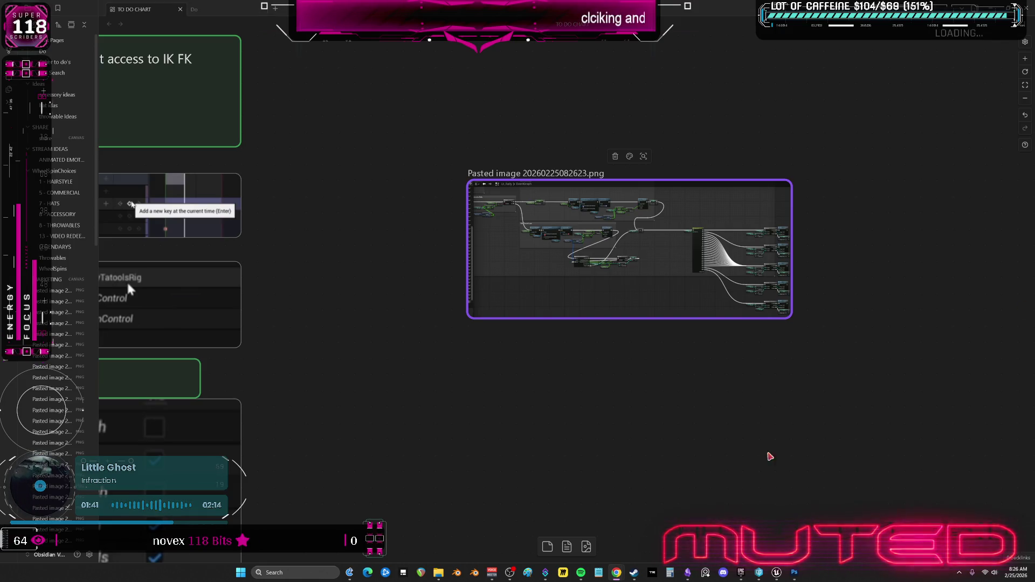
pyautogui.moveTo(617, 573)
pyautogui.click(657, 531)
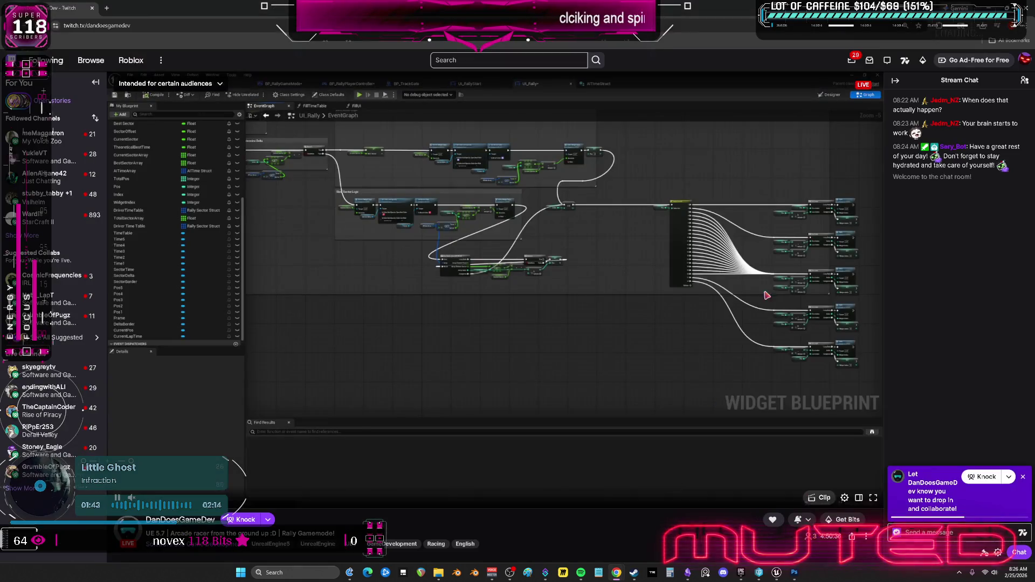
pyautogui.moveTo(628, 224)
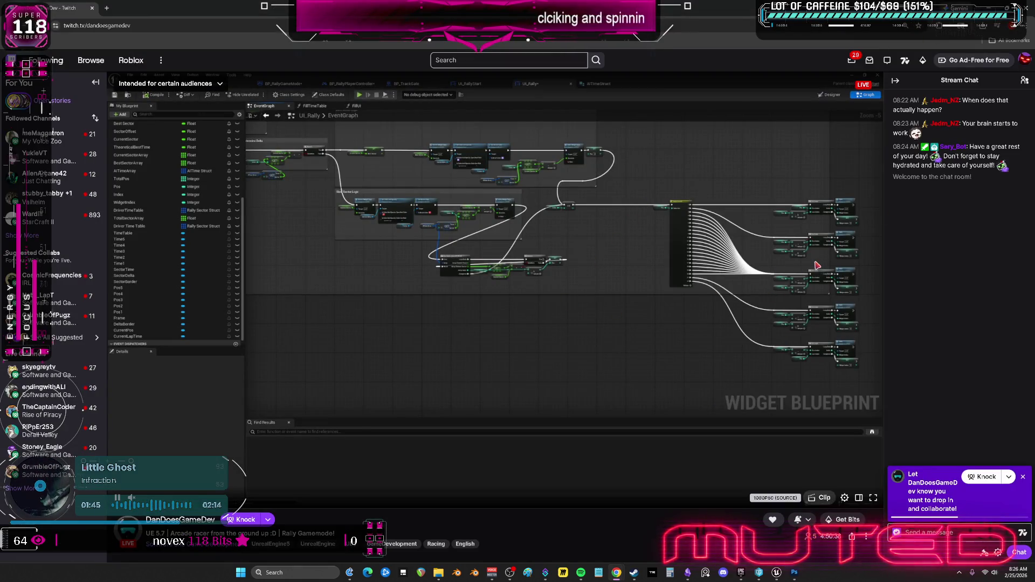
pyautogui.scroll(-3, 323, 441)
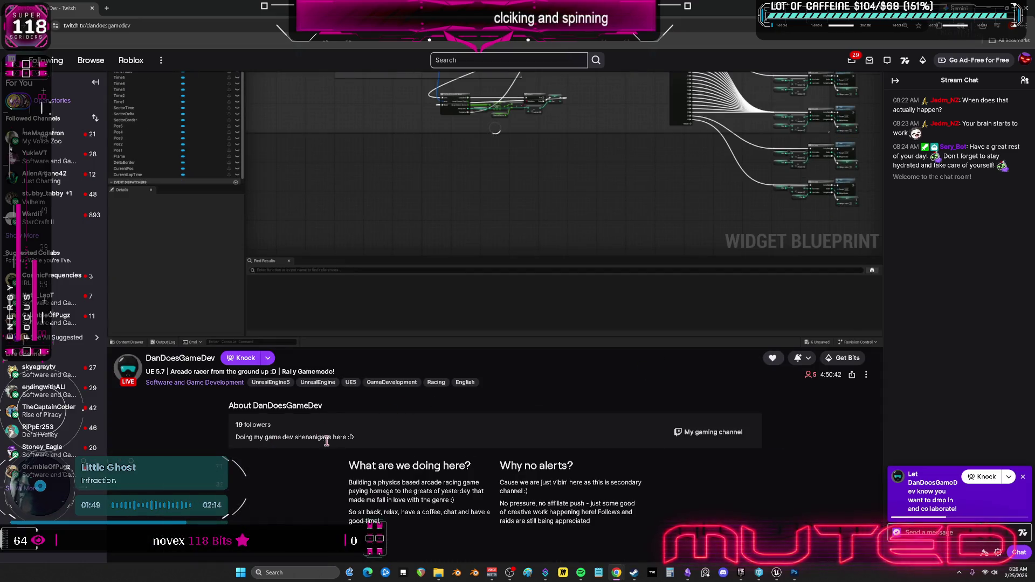
pyautogui.moveTo(350, 483); pyautogui.dragTo(485, 483)
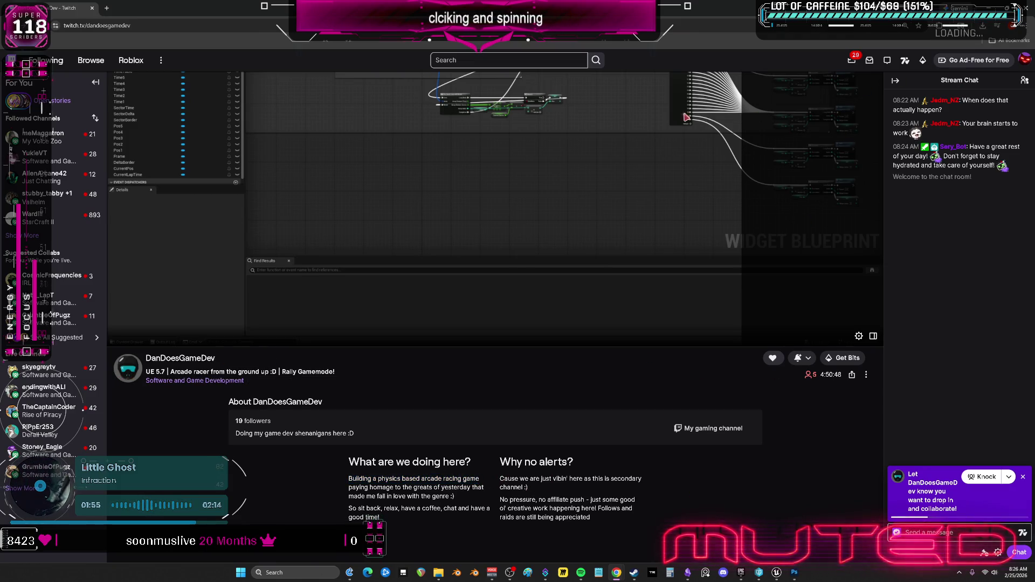
pyautogui.hotkey('alt', 'Tab')
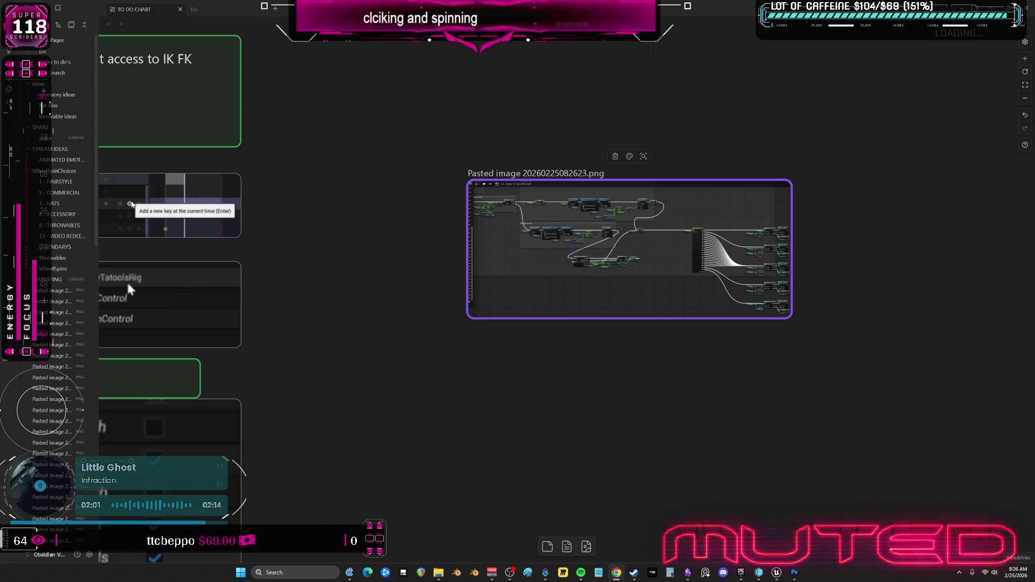
# Deselect the pasted blueprint screenshot and return to Unreal Editor showing frame 0015
pyautogui.click(641, 414)
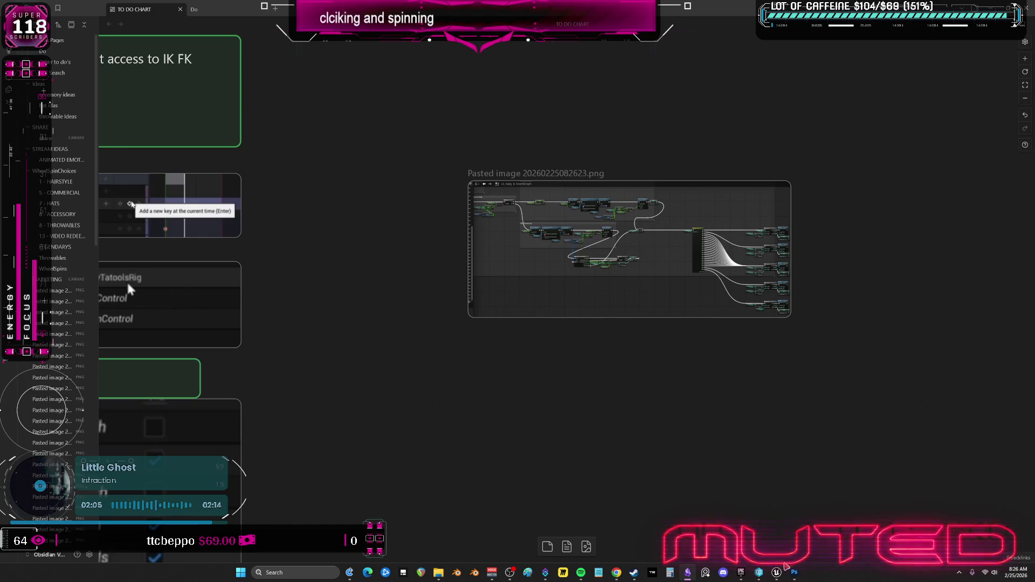
pyautogui.click(776, 572)
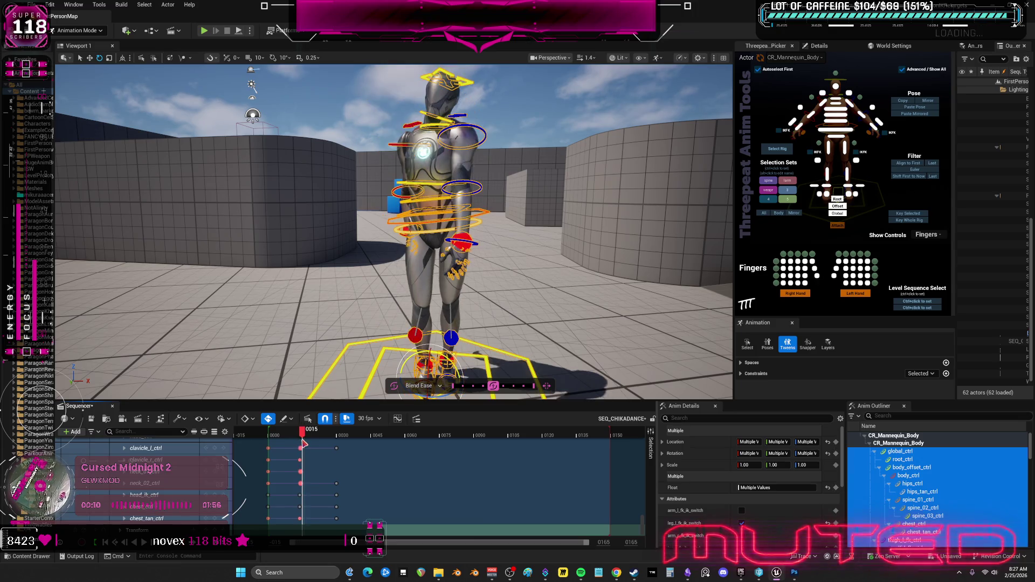
# Raise body_ctrl slightly on Z to lift the mannequin's hips
pyautogui.moveTo(500, 278)
pyautogui.mouseDown()
pyautogui.moveTo(477, 272)
pyautogui.moveTo(500, 277)
pyautogui.moveTo(480, 263)
pyautogui.moveTo(513, 234)
pyautogui.mouseUp()
pyautogui.click(513, 234)
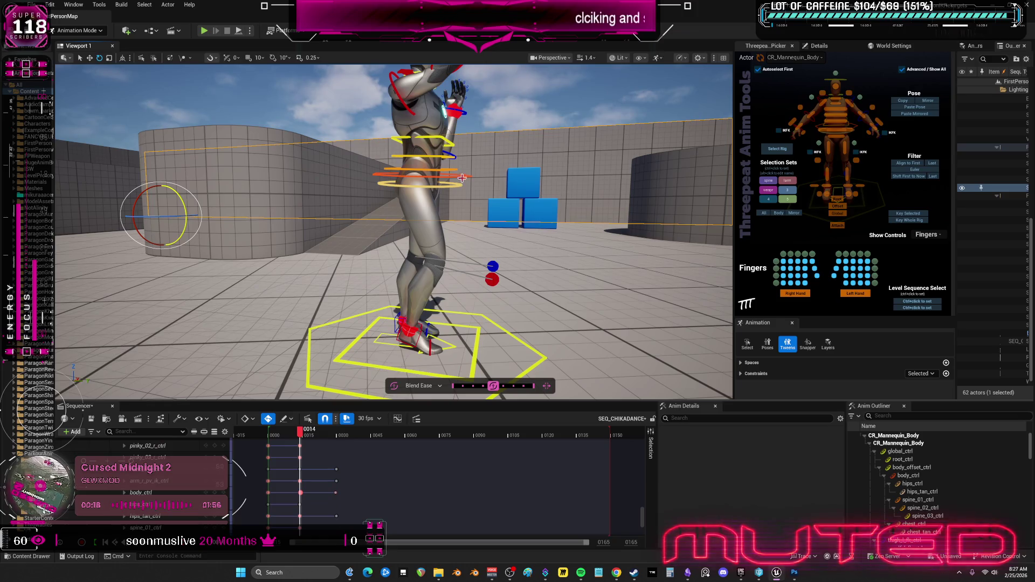
pyautogui.click(463, 179)
pyautogui.moveTo(424, 161); pyautogui.dragTo(430, 140)
# At frame 13, rotate upperarm_r_fk_ctrl and upperarm_l_fk_ctrl, then scrub to review the poses
pyautogui.moveTo(300, 431); pyautogui.dragTo(297, 434)
pyautogui.moveTo(413, 318)
pyautogui.mouseDown()
pyautogui.moveTo(397, 299)
pyautogui.moveTo(464, 299)
pyautogui.mouseUp()
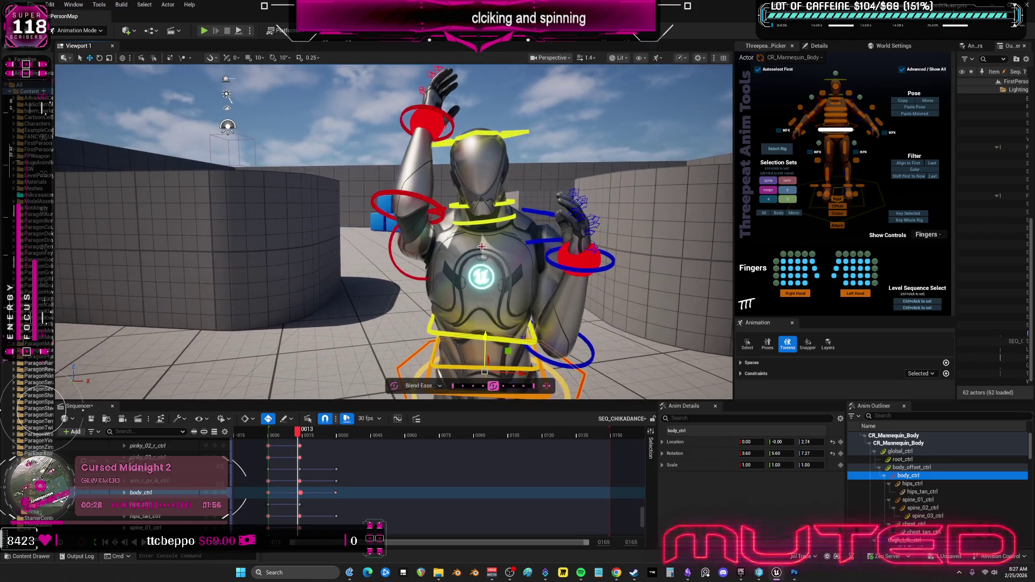
pyautogui.click(395, 259)
pyautogui.press('e')
pyautogui.moveTo(431, 256); pyautogui.dragTo(405, 258)
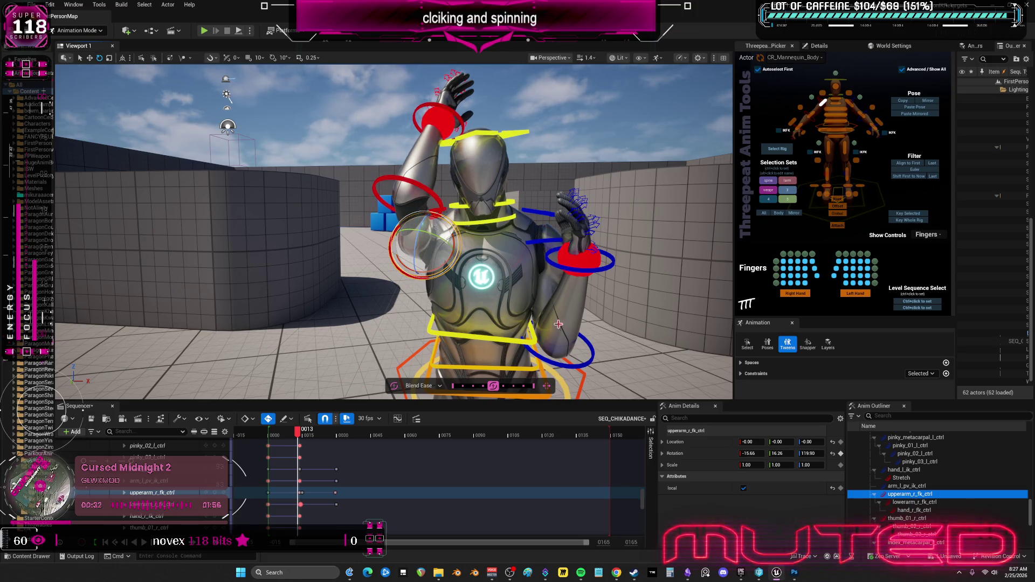
pyautogui.click(551, 235)
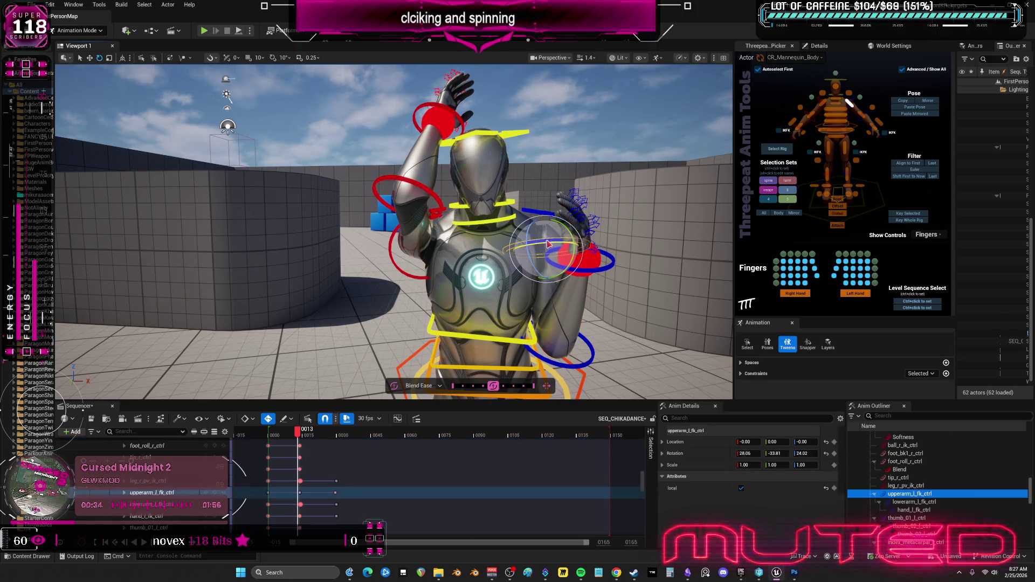
pyautogui.click(584, 340)
pyautogui.moveTo(296, 433)
pyautogui.mouseDown()
pyautogui.moveTo(270, 437)
pyautogui.moveTo(338, 452)
pyautogui.mouseUp()
pyautogui.scroll(-5, 434, 381)
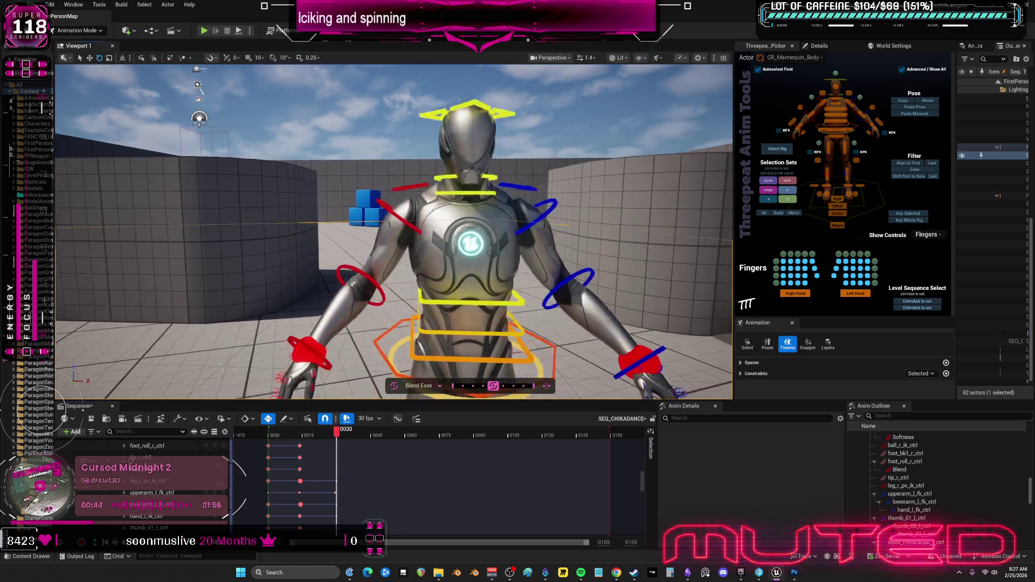
pyautogui.scroll(1, 394, 232)
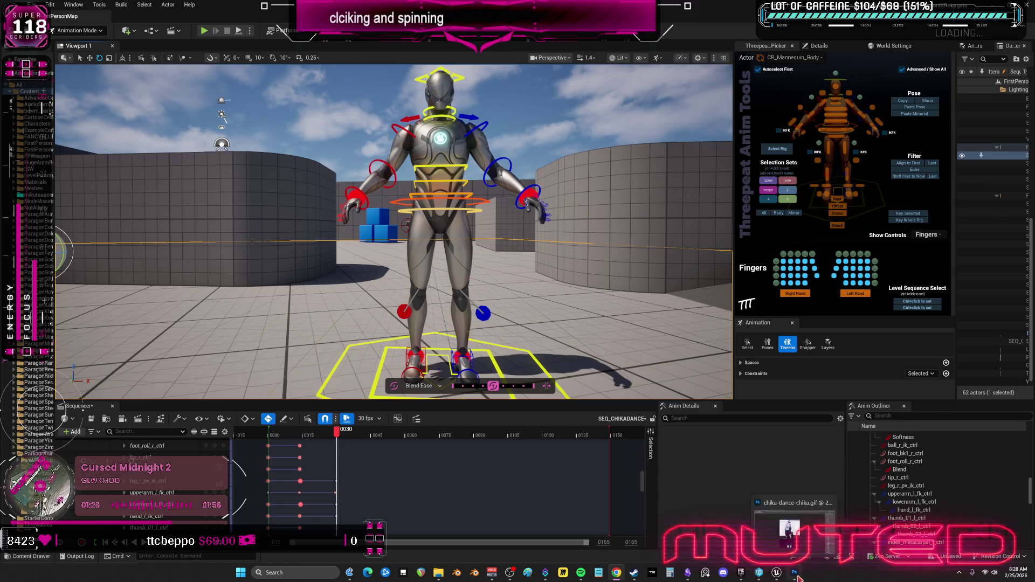
pyautogui.moveTo(336, 434)
pyautogui.mouseDown()
pyautogui.moveTo(273, 436)
pyautogui.moveTo(339, 449)
pyautogui.moveTo(306, 448)
pyautogui.mouseUp()
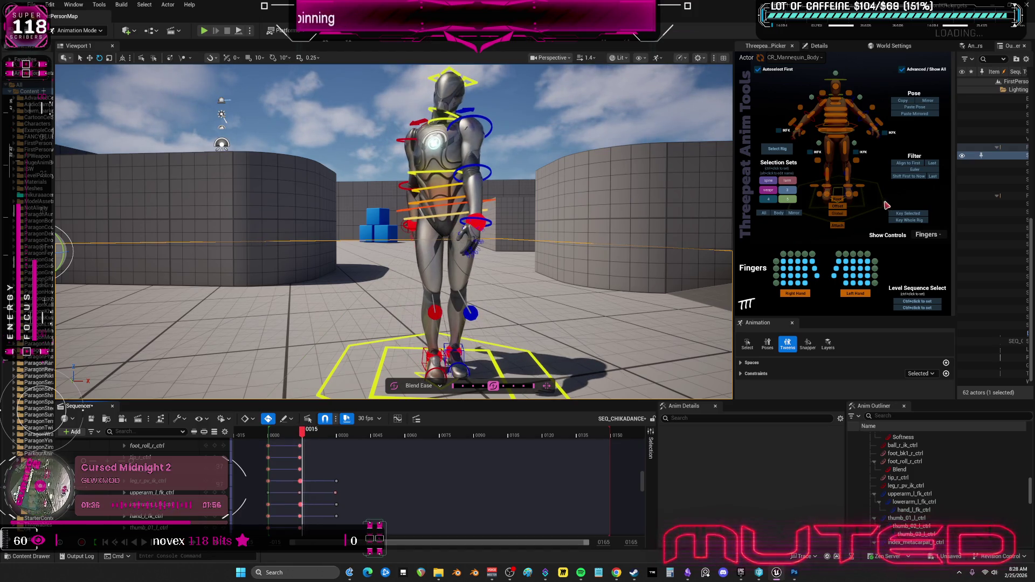
pyautogui.click(336, 437)
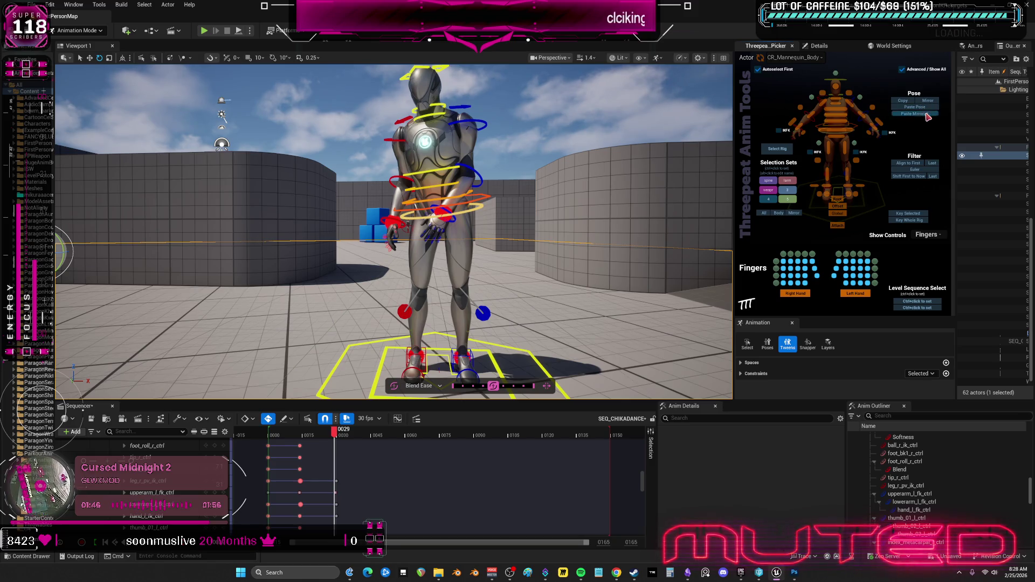
# Select the CR_Mannequin_Body controls and copy the current pose in the Threepeat picker
pyautogui.moveTo(316, 434)
pyautogui.mouseDown()
pyautogui.moveTo(297, 437)
pyautogui.moveTo(304, 440)
pyautogui.mouseUp()
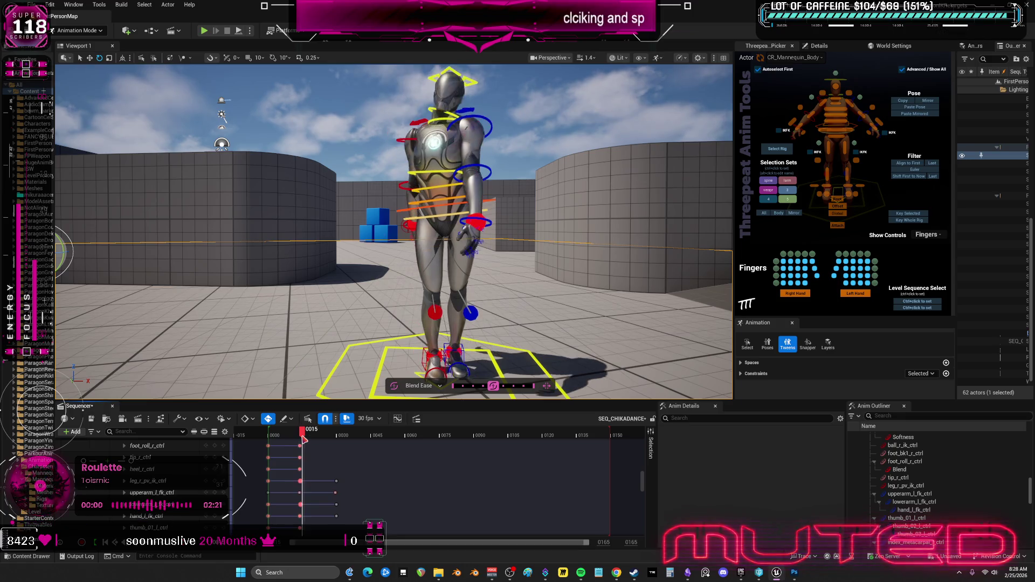
pyautogui.click(776, 148)
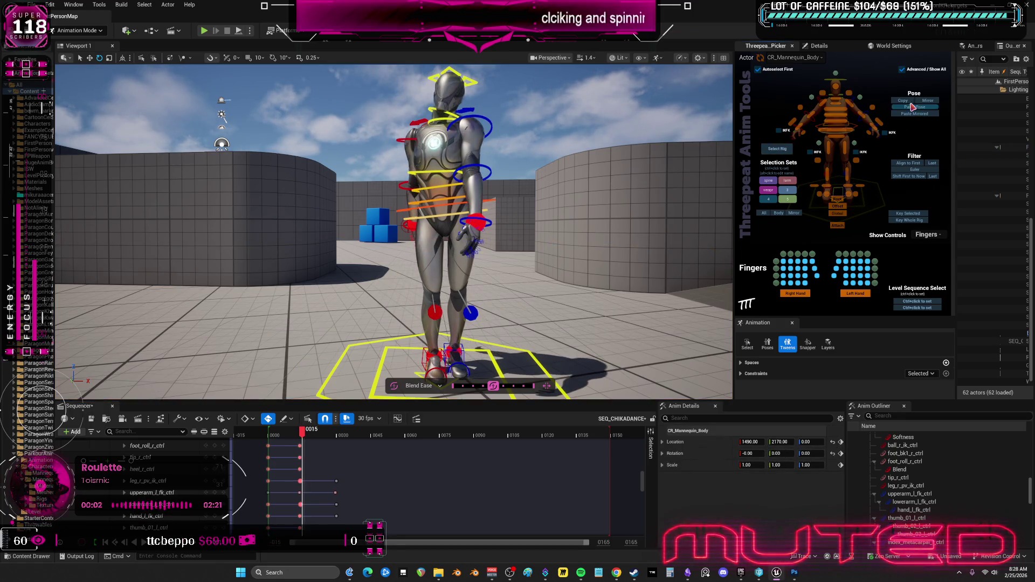
pyautogui.press('.')
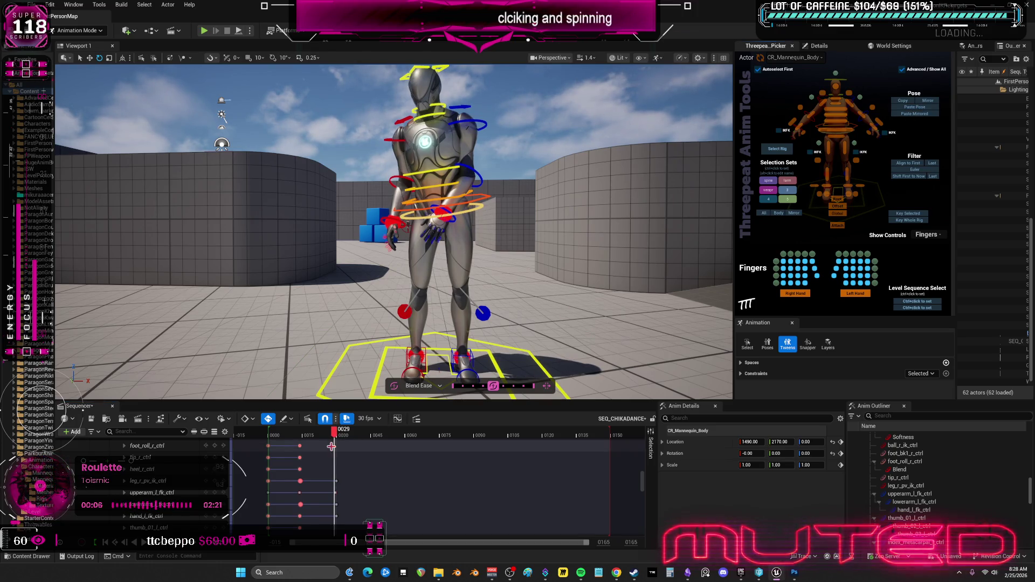
pyautogui.moveTo(337, 435); pyautogui.dragTo(303, 437)
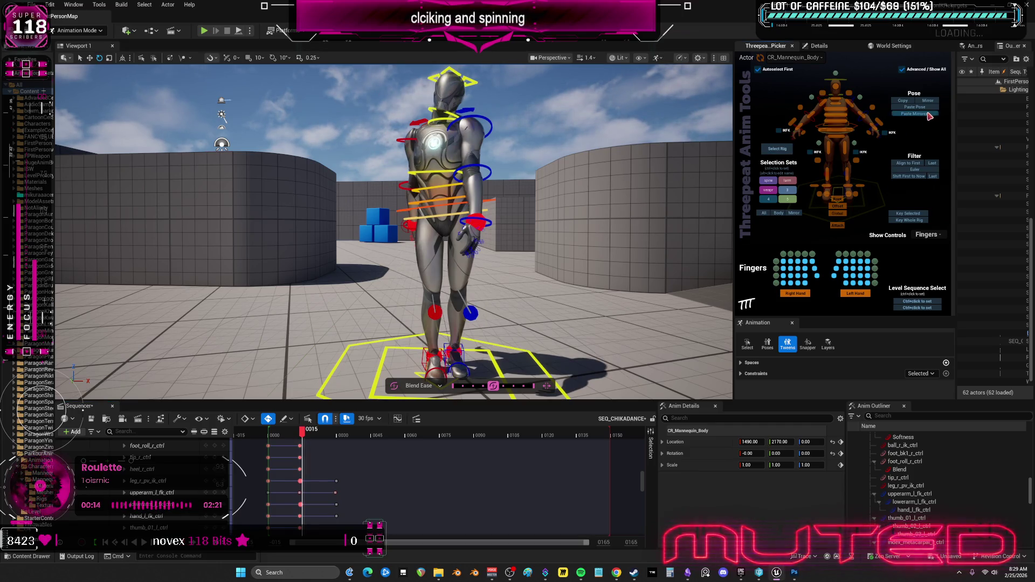
pyautogui.click(911, 103)
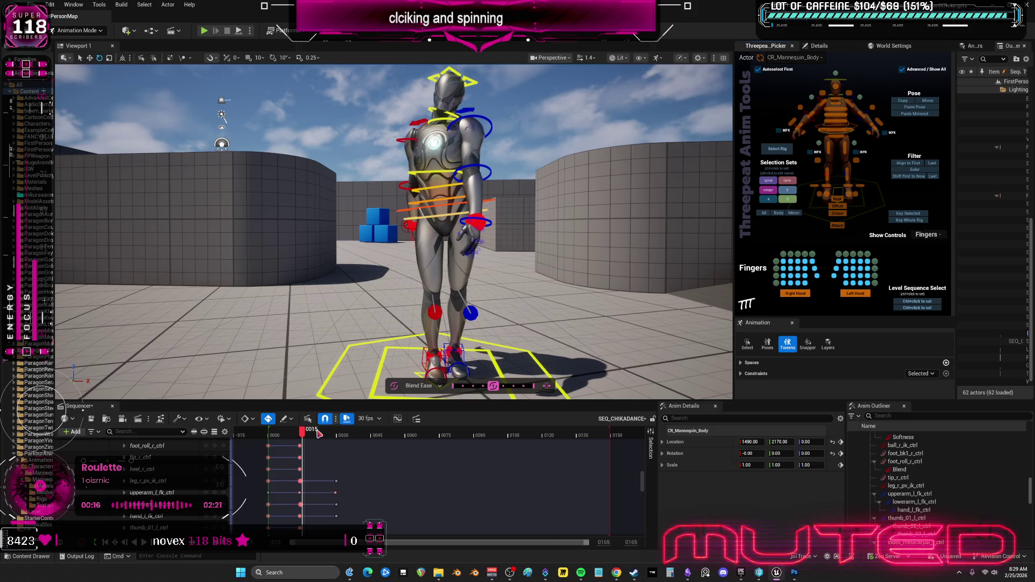
# Select all rig controls and paste the pose mirrored at frame 29
pyautogui.click(763, 213)
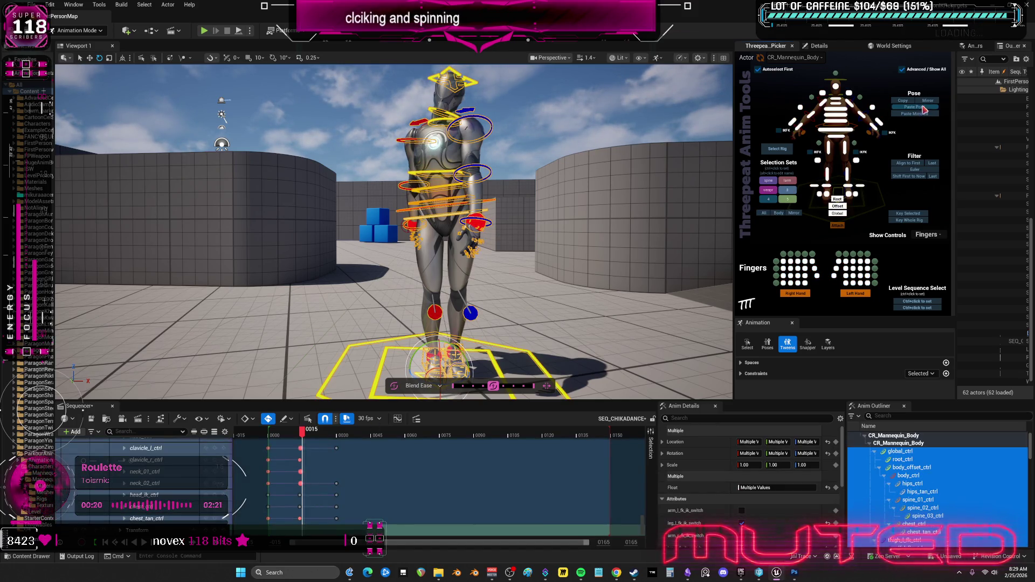
pyautogui.click(337, 435)
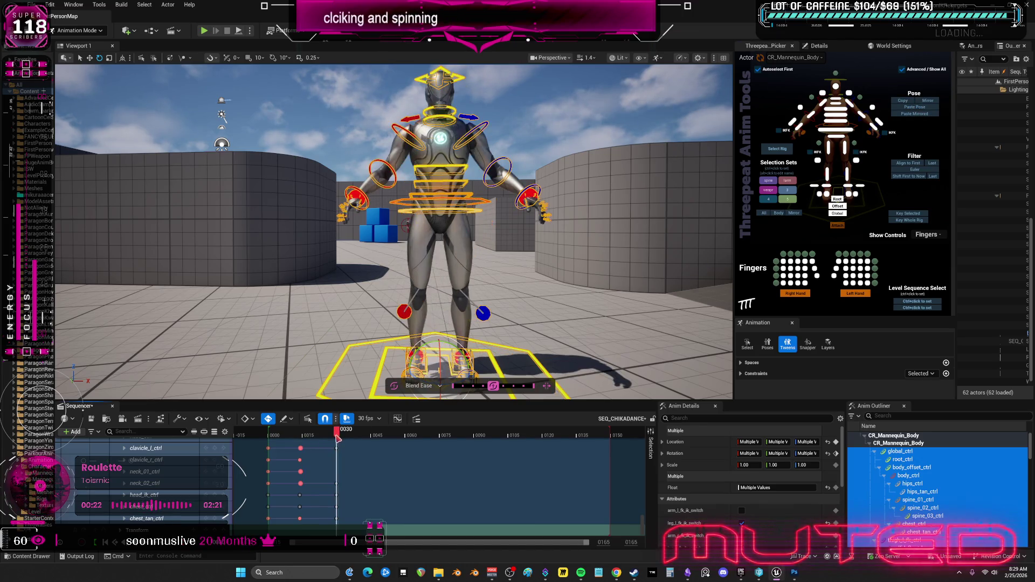
pyautogui.click(334, 436)
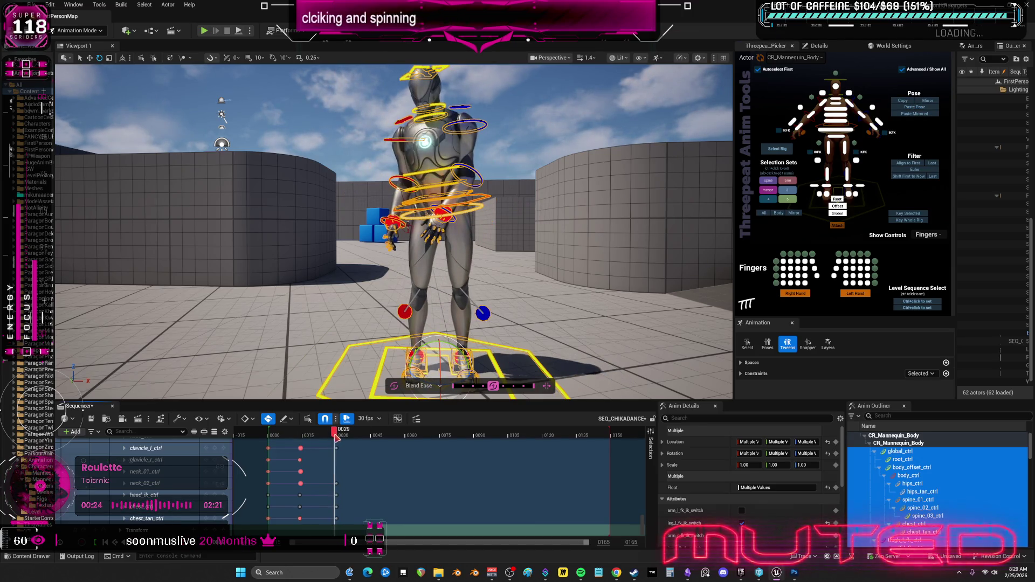
pyautogui.click(914, 108)
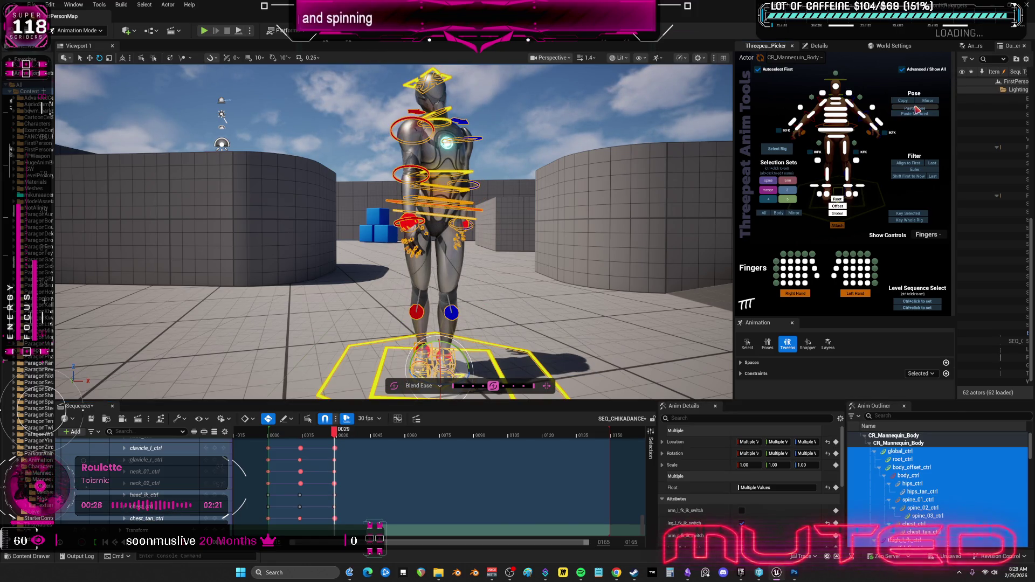
pyautogui.click(916, 108)
pyautogui.moveTo(334, 431)
pyautogui.mouseDown()
pyautogui.moveTo(278, 440)
pyautogui.moveTo(335, 453)
pyautogui.mouseUp()
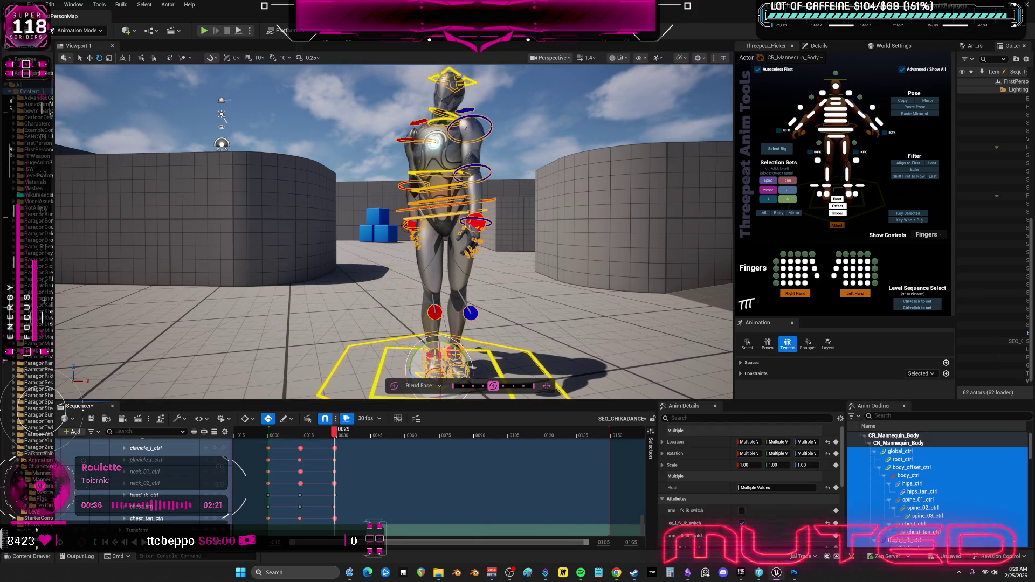
pyautogui.moveTo(459, 141); pyautogui.dragTo(436, 144)
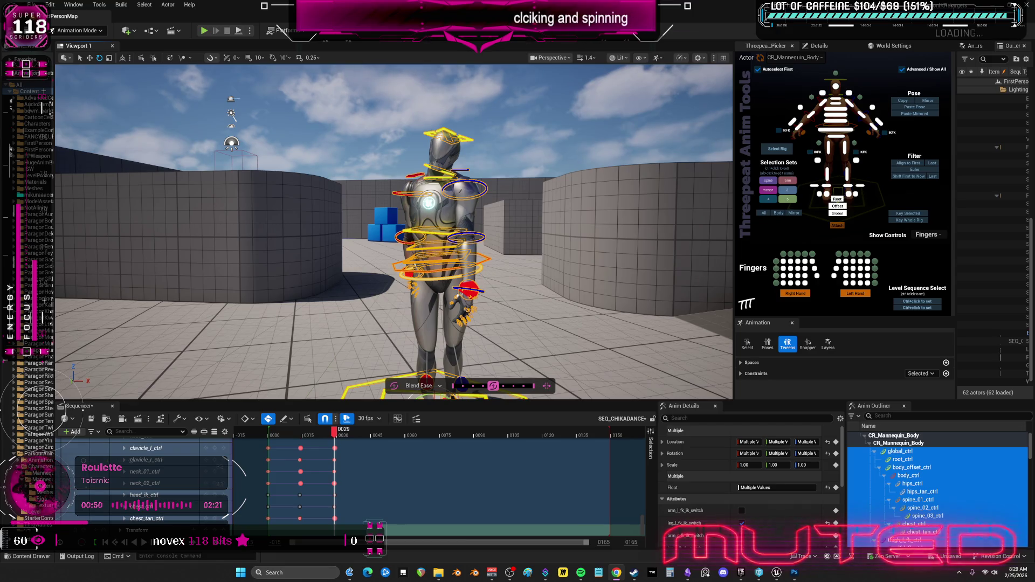
# Bring up the Chrome window with the Chika dance GIF and resize it over the editor
pyautogui.hotkey('alt', 'Tab')
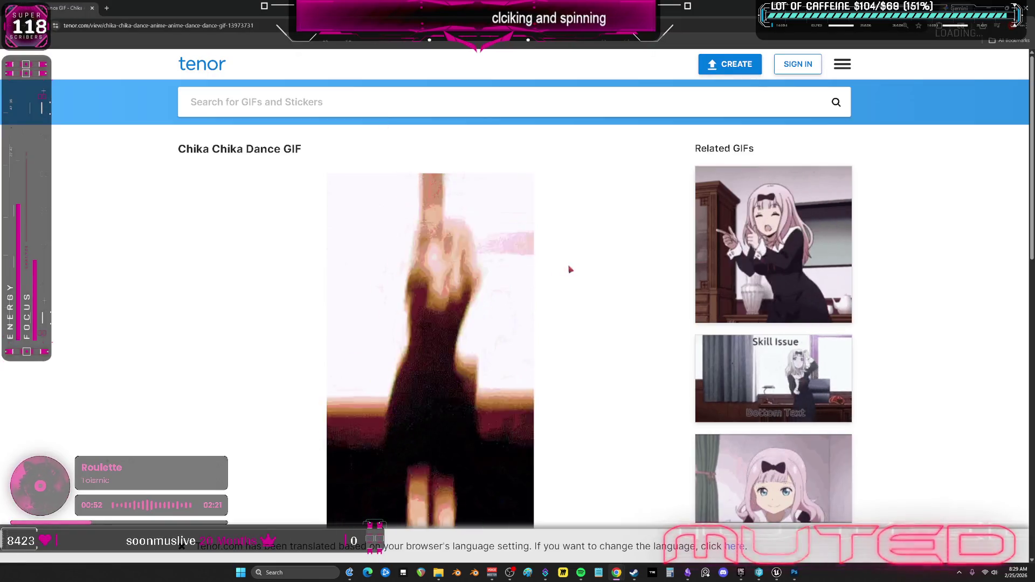
pyautogui.scroll(-2, 582, 267)
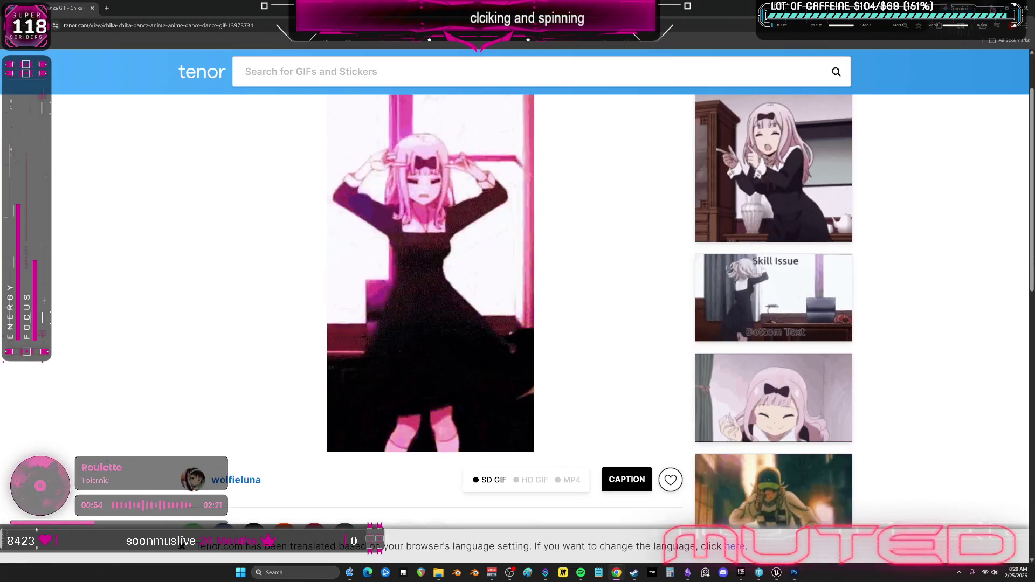
pyautogui.press('super+Down')
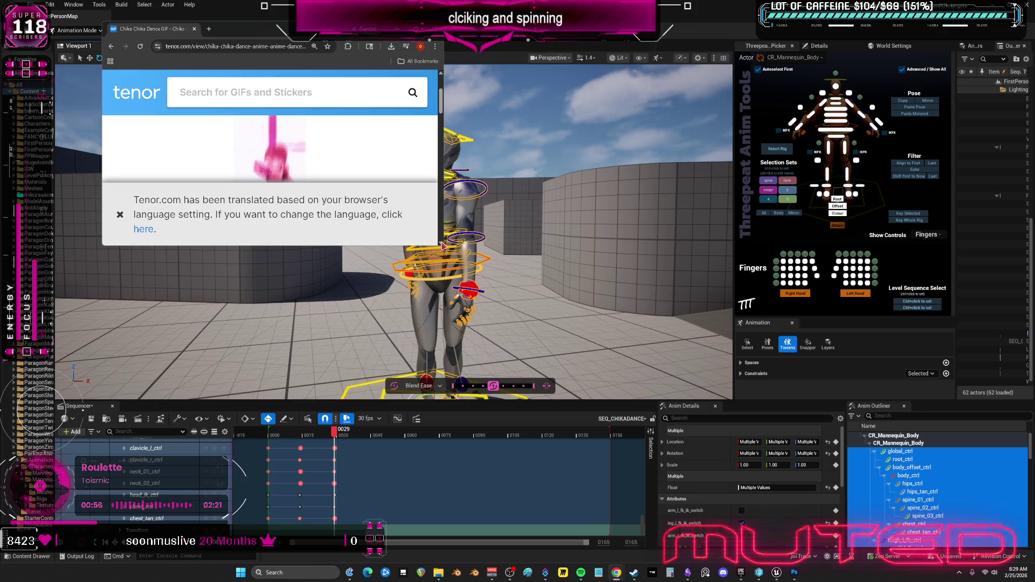
pyautogui.moveTo(438, 244)
pyautogui.mouseDown()
pyautogui.moveTo(593, 464)
pyautogui.moveTo(590, 520)
pyautogui.mouseUp()
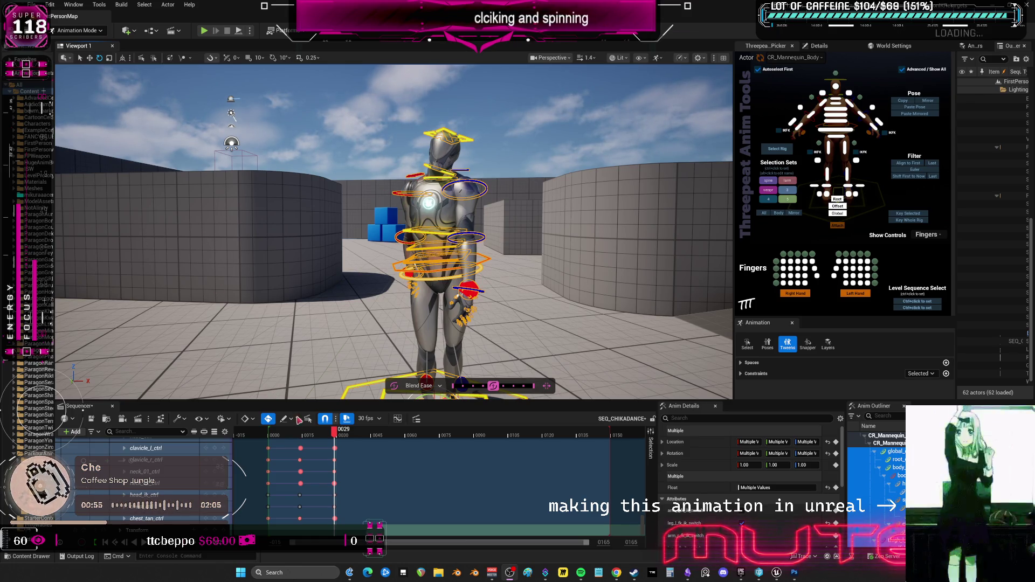
# Scrub the Sequencer playhead back to frame 12
pyautogui.moveTo(336, 432)
pyautogui.mouseDown()
pyautogui.moveTo(270, 435)
pyautogui.moveTo(337, 458)
pyautogui.mouseUp()
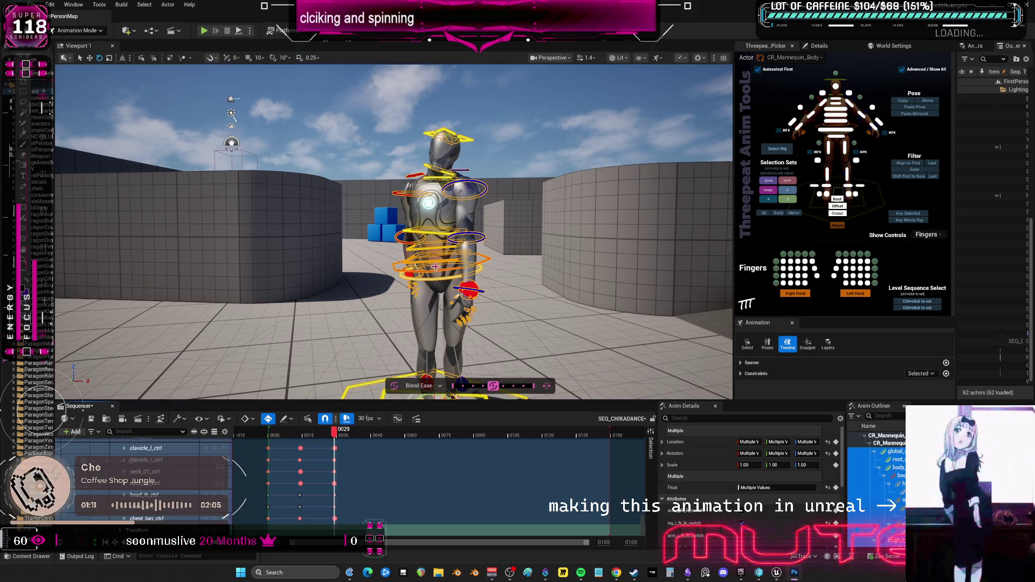
# Lean the torso with the lower spine and body controls, and adjust the left upper arm and forearm
pyautogui.click(435, 274)
pyautogui.moveTo(435, 261); pyautogui.dragTo(434, 256)
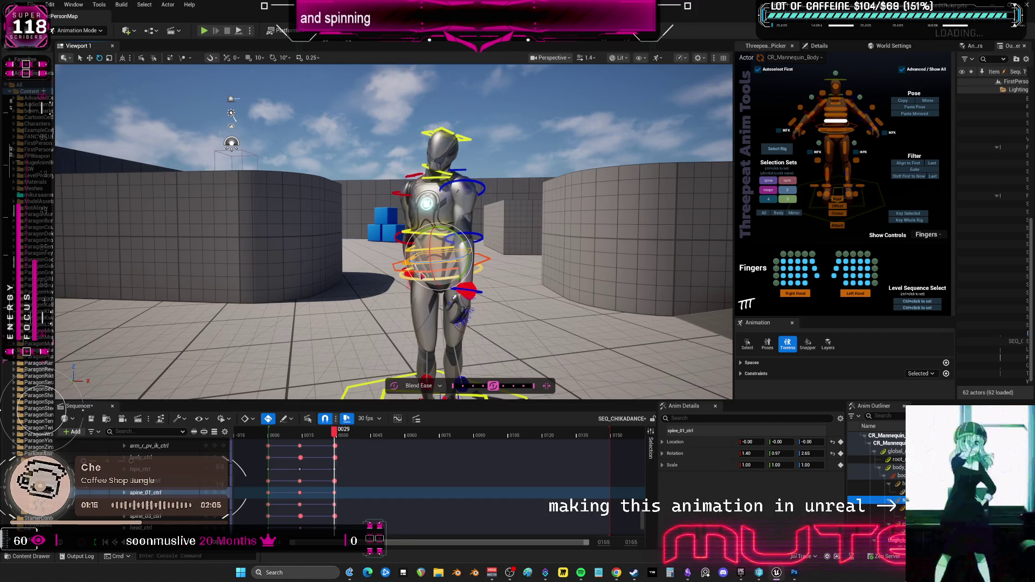
pyautogui.click(426, 259)
pyautogui.moveTo(425, 257); pyautogui.dragTo(425, 257)
pyautogui.scroll(4, 462, 259)
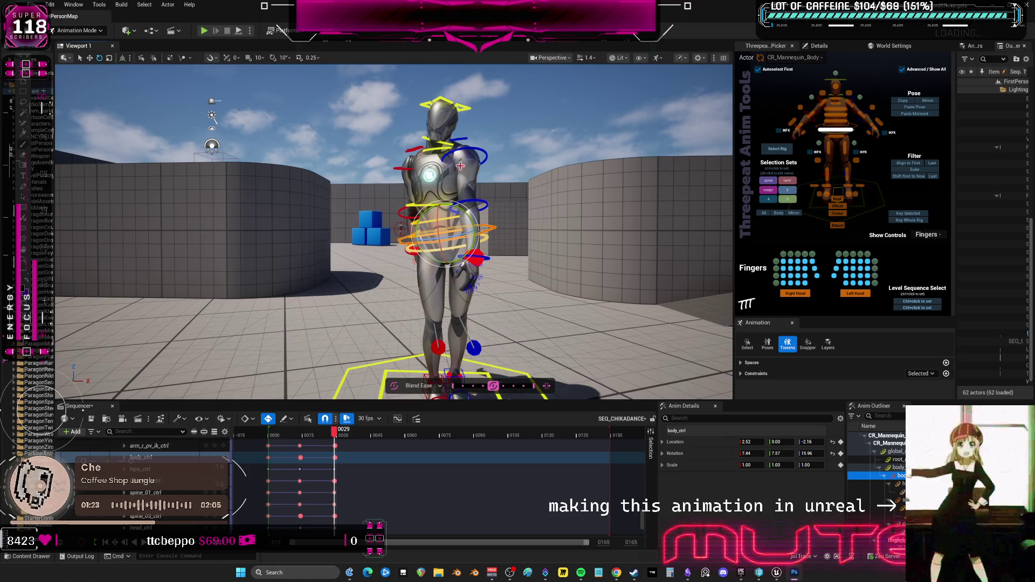
pyautogui.click(479, 165)
pyautogui.moveTo(489, 174); pyautogui.dragTo(473, 171)
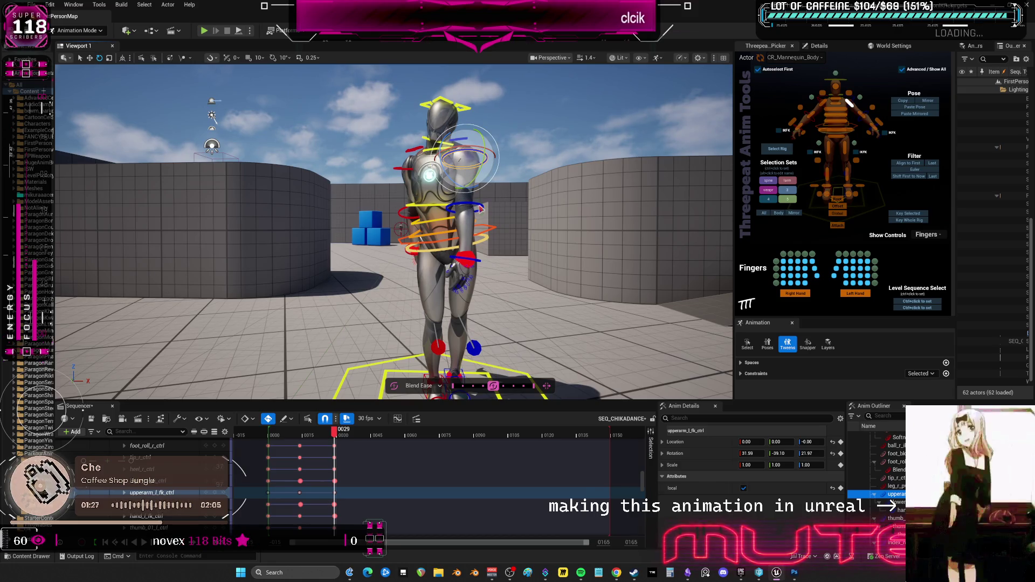
pyautogui.click(481, 221)
pyautogui.moveTo(493, 205); pyautogui.dragTo(582, 208)
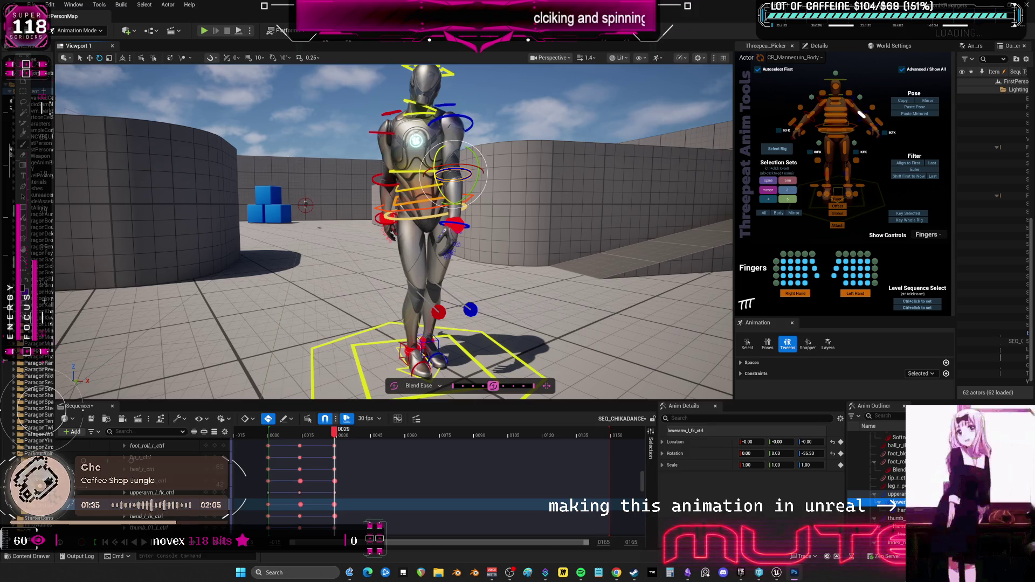
# Rotate lowerarm_r_fk_ctrl to a new bend and tilt hips_ctrl slightly at frame 29
pyautogui.moveTo(582, 207); pyautogui.dragTo(626, 208)
pyautogui.moveTo(368, 150); pyautogui.dragTo(318, 152)
pyautogui.click(369, 150)
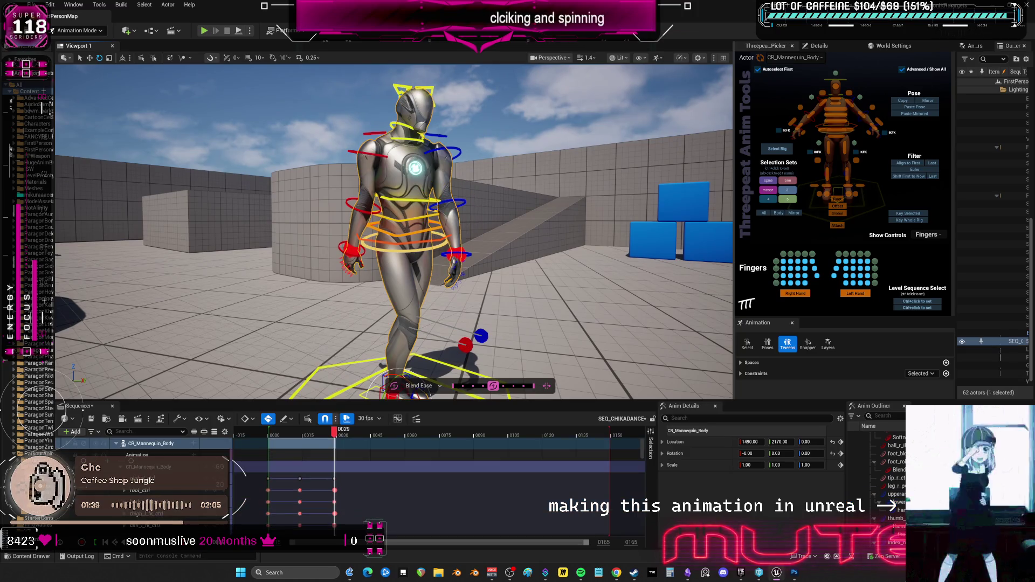
pyautogui.click(360, 151)
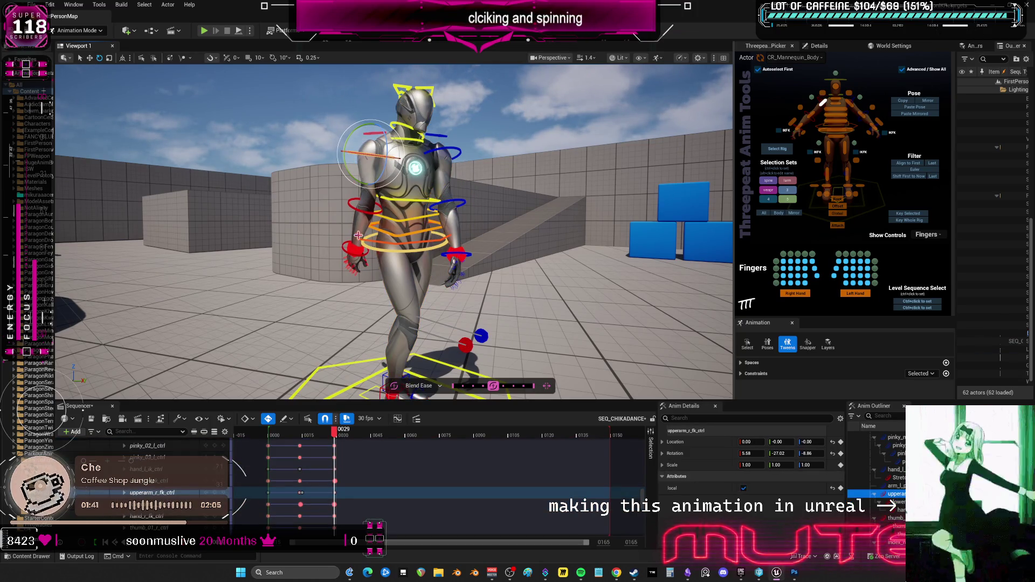
pyautogui.click(370, 214)
pyautogui.moveTo(380, 226)
pyautogui.mouseDown()
pyautogui.moveTo(376, 237)
pyautogui.moveTo(280, 238)
pyautogui.mouseUp()
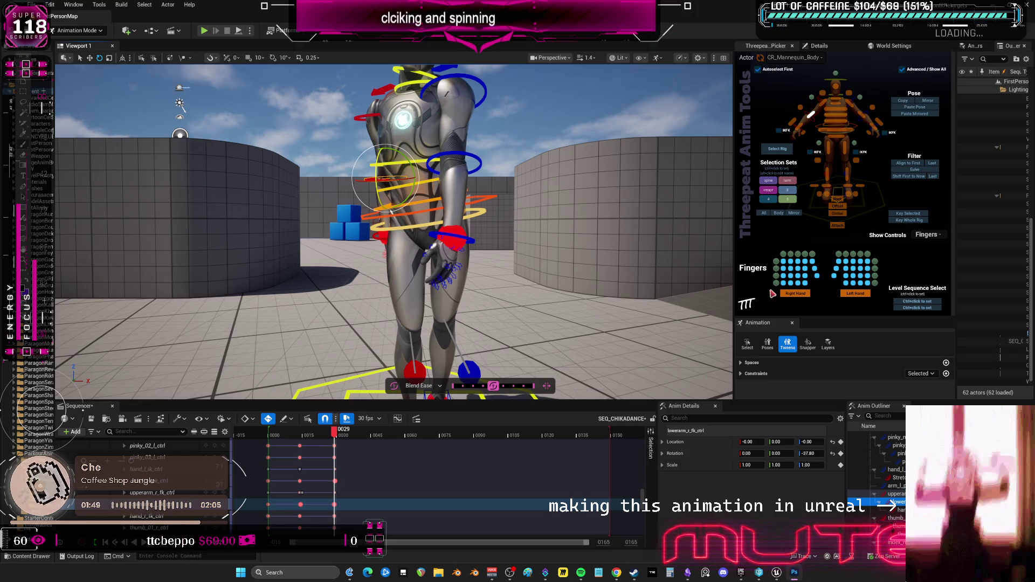
pyautogui.click(475, 216)
pyautogui.moveTo(476, 216); pyautogui.dragTo(507, 237)
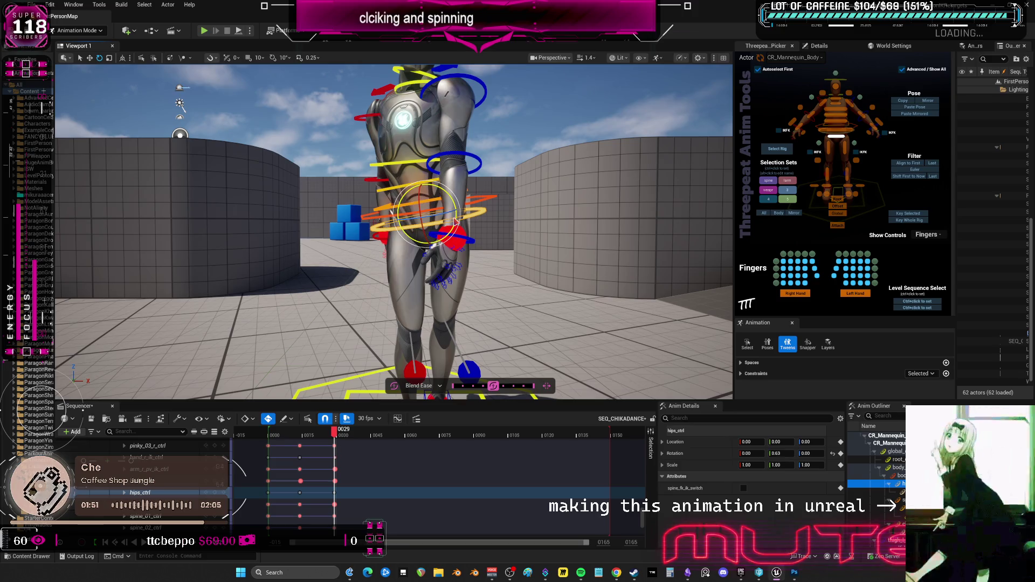
pyautogui.moveTo(333, 433)
pyautogui.mouseDown()
pyautogui.moveTo(303, 434)
pyautogui.moveTo(345, 434)
pyautogui.moveTo(307, 440)
pyautogui.moveTo(334, 435)
pyautogui.mouseUp()
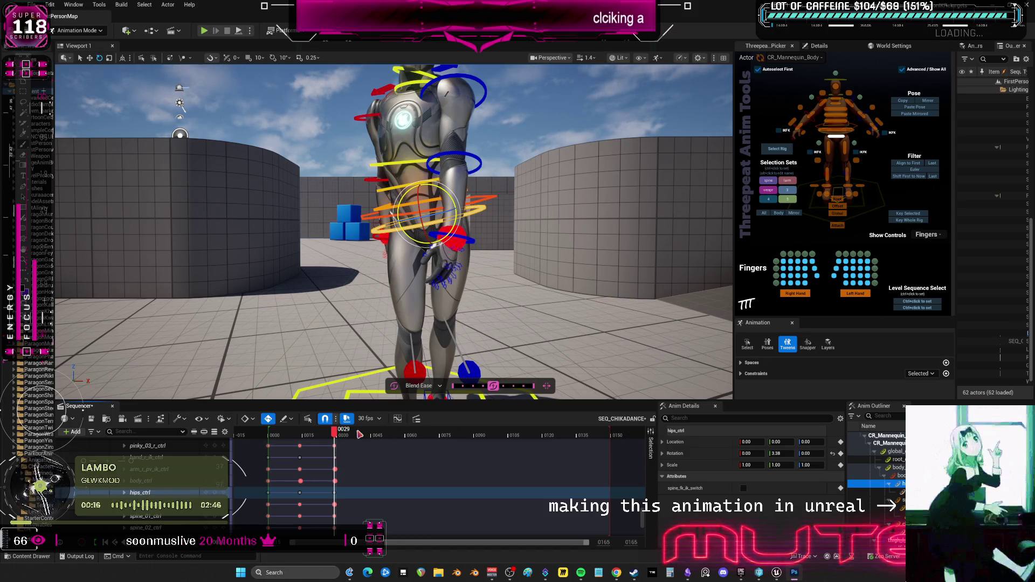
pyautogui.click(339, 435)
# With all rig controls selected, paste the pose mirrored onto frame 30
pyautogui.moveTo(582, 307); pyautogui.dragTo(592, 298)
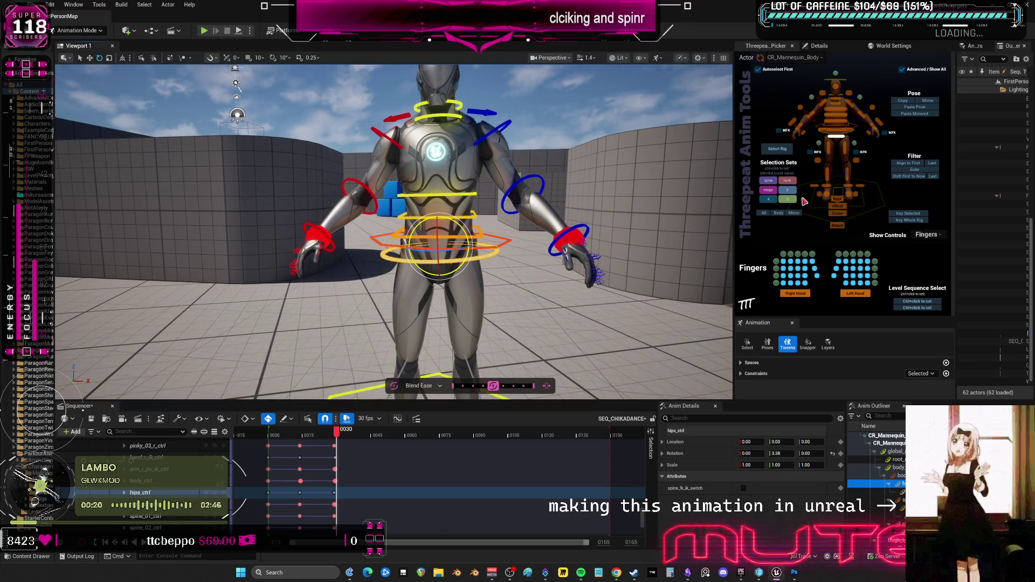
pyautogui.click(776, 148)
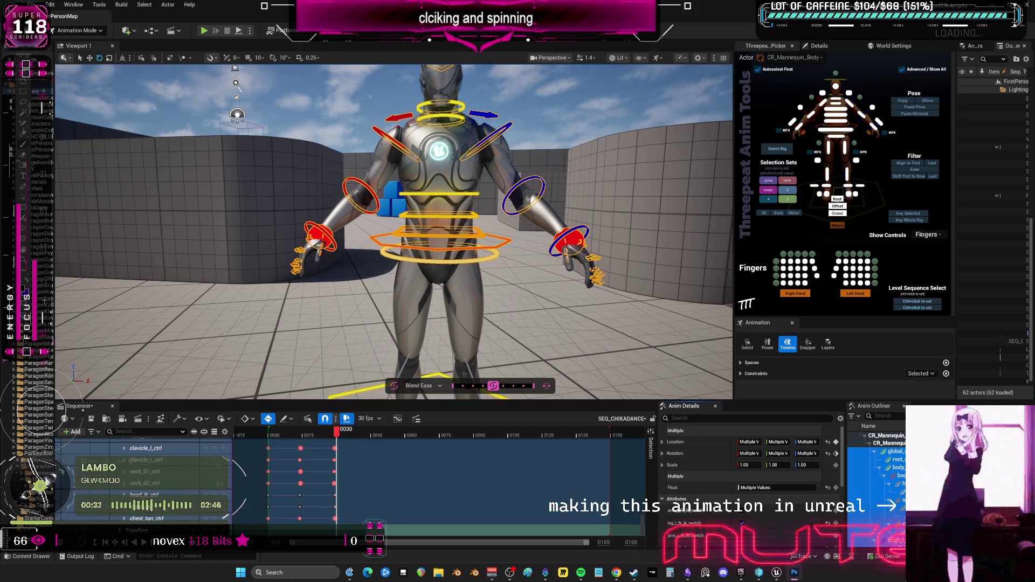
pyautogui.moveTo(338, 437)
pyautogui.mouseDown()
pyautogui.moveTo(303, 446)
pyautogui.moveTo(334, 439)
pyautogui.mouseUp()
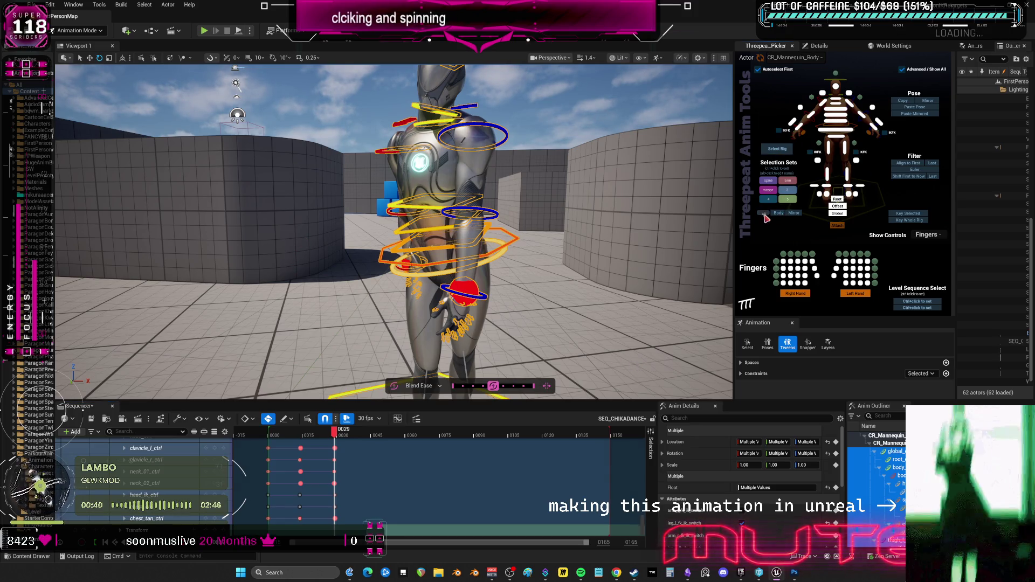
pyautogui.click(915, 107)
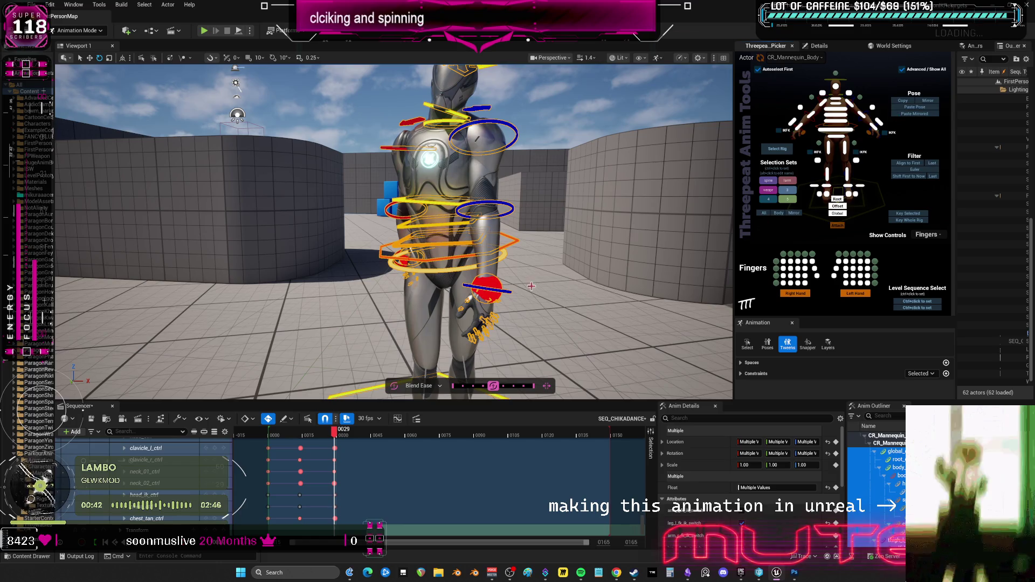
pyautogui.moveTo(334, 434)
pyautogui.mouseDown()
pyautogui.moveTo(271, 434)
pyautogui.moveTo(336, 444)
pyautogui.mouseUp()
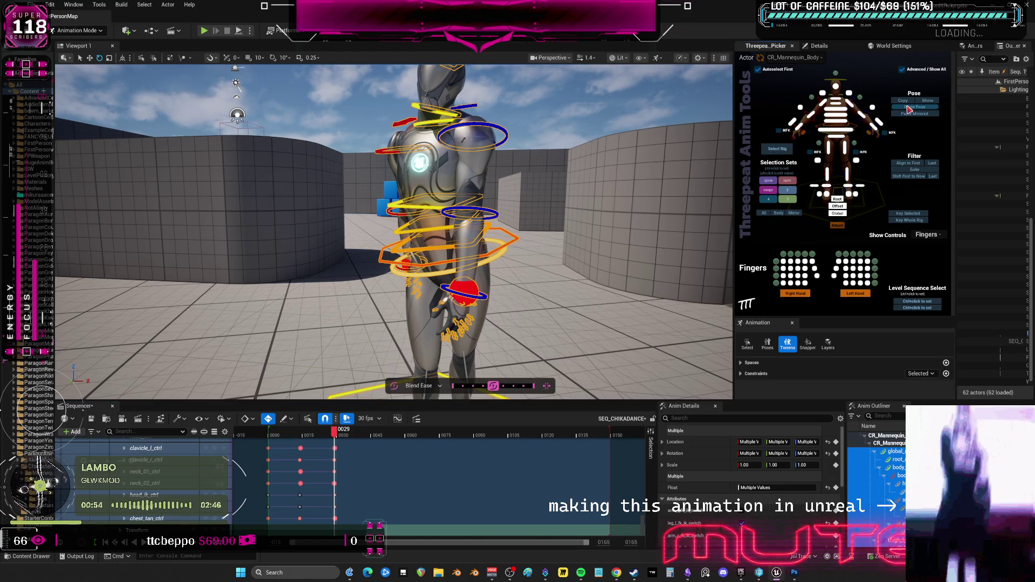
pyautogui.click(336, 435)
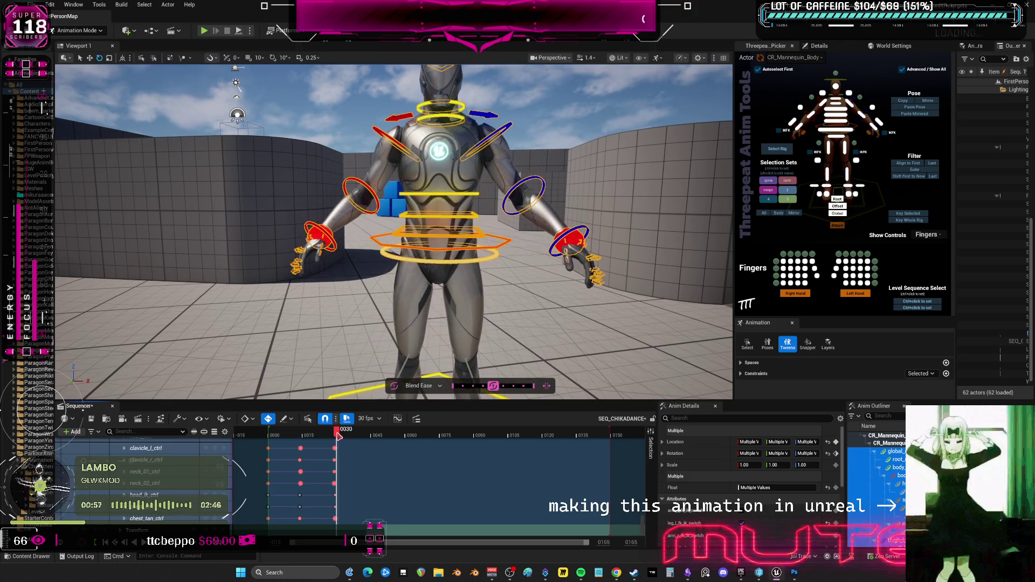
pyautogui.click(915, 114)
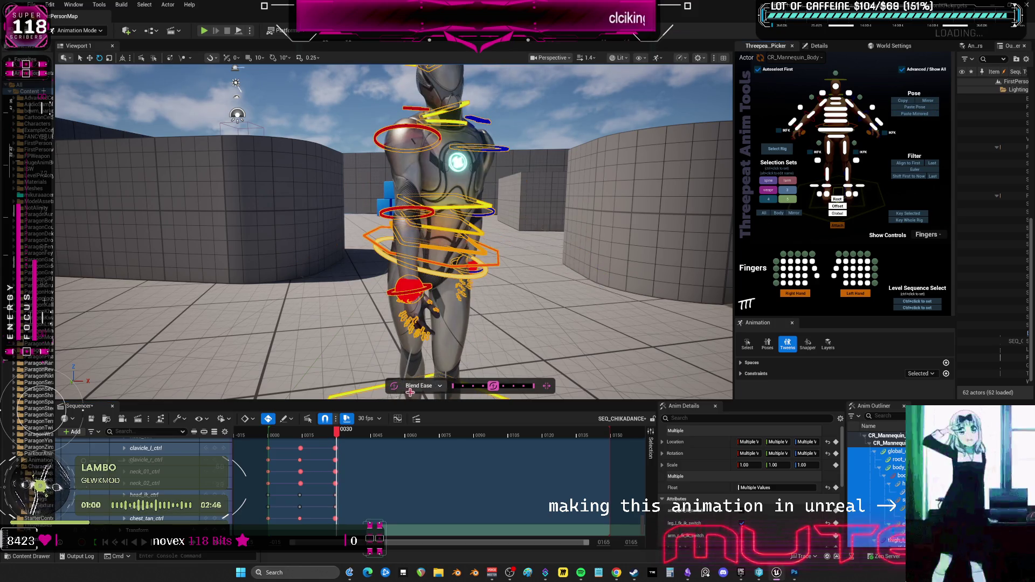
pyautogui.moveTo(336, 435); pyautogui.dragTo(374, 445)
# At frame 15, reselect all rig controls to copy the full-body pose
pyautogui.click(301, 436)
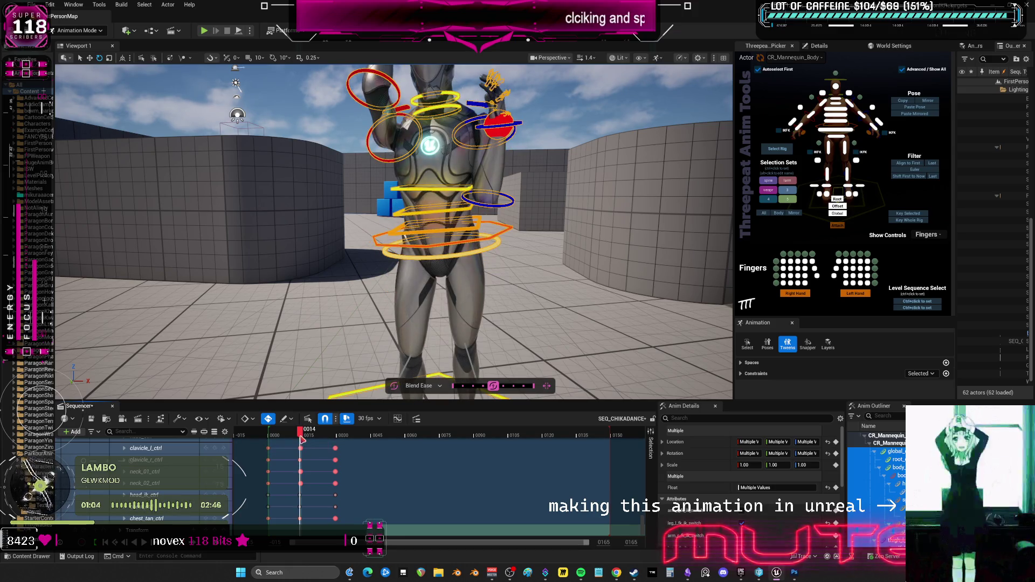
pyautogui.moveTo(302, 439); pyautogui.dragTo(305, 441)
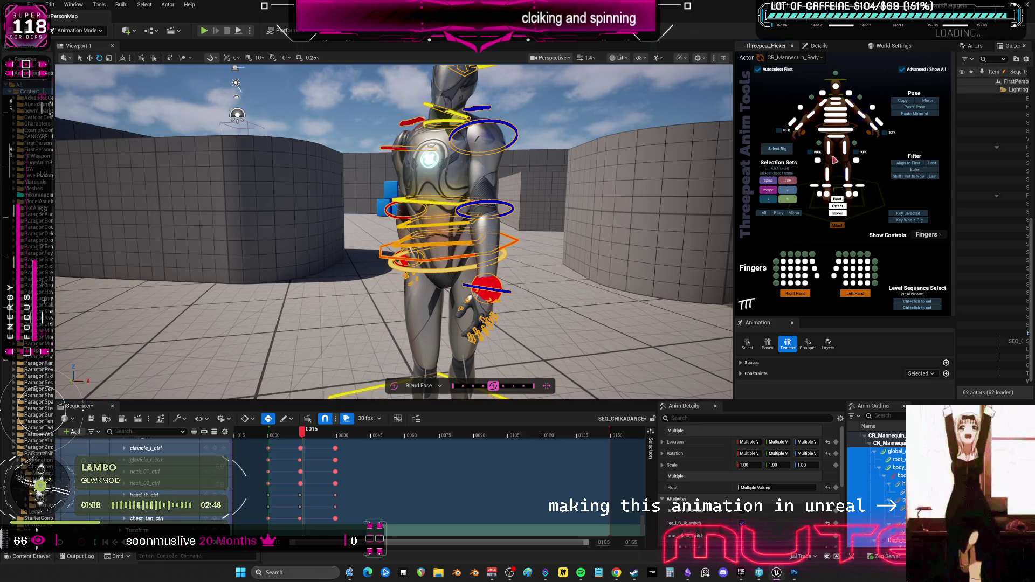
pyautogui.click(768, 200)
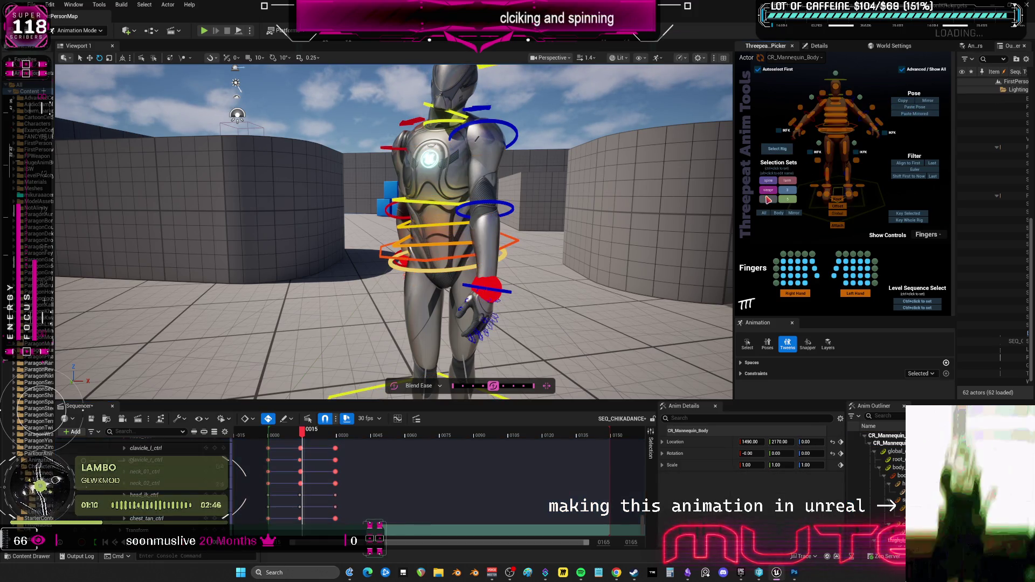
pyautogui.click(764, 213)
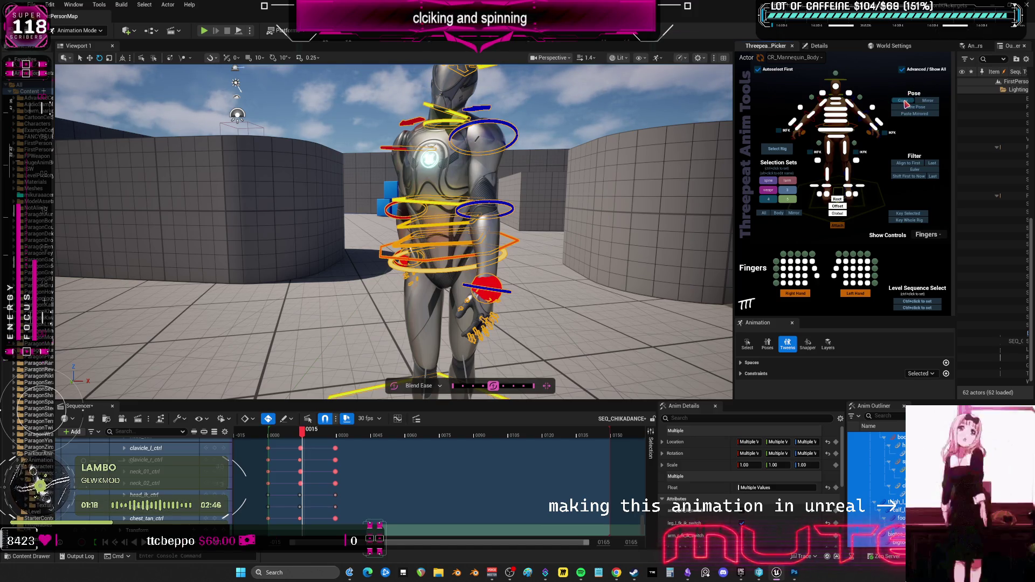
pyautogui.moveTo(302, 431); pyautogui.dragTo(371, 447)
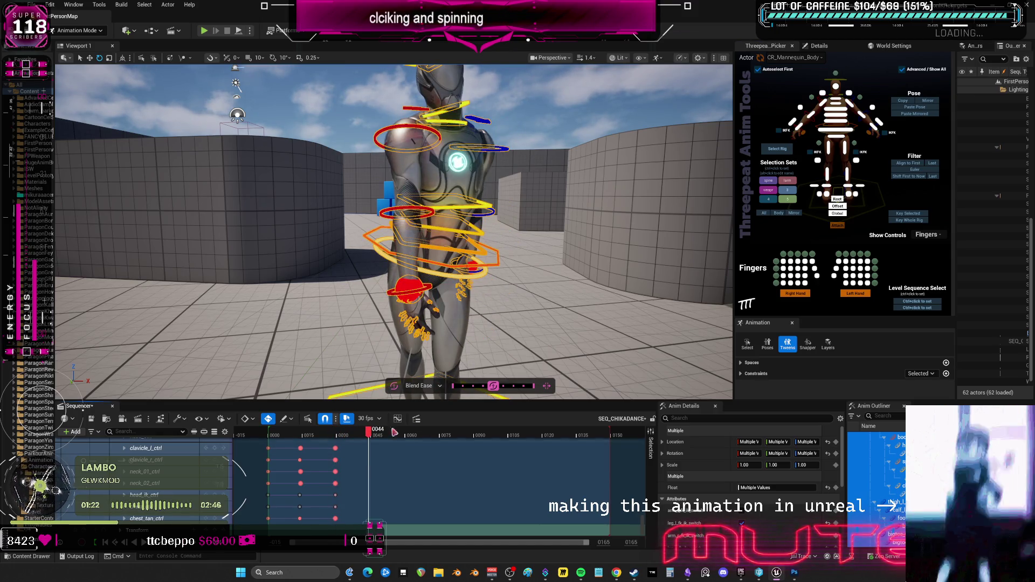
# Paste the frame-15 pose mirrored at frame 44 and scrub back to preview it
pyautogui.click(915, 114)
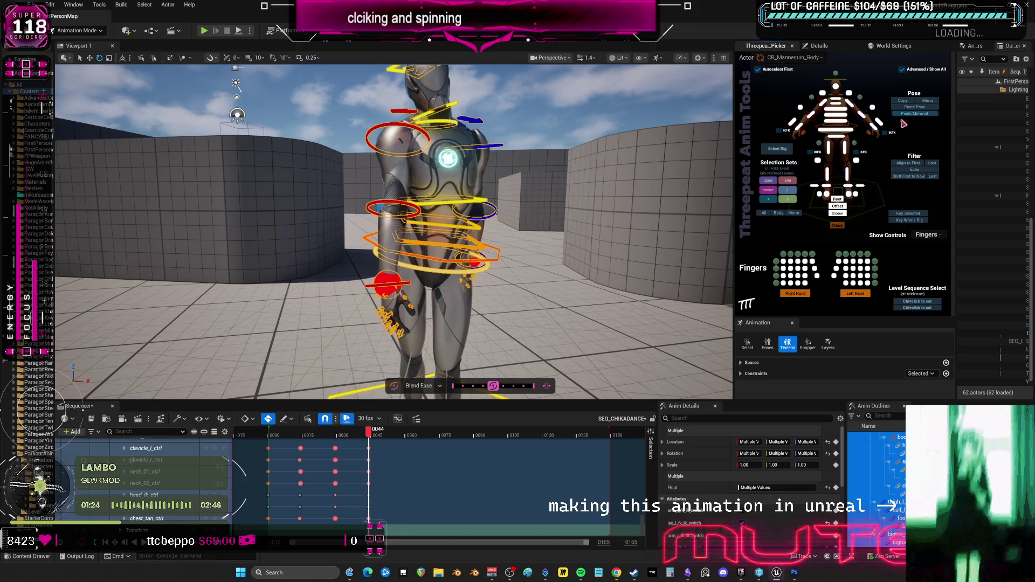
pyautogui.moveTo(369, 434)
pyautogui.mouseDown()
pyautogui.moveTo(290, 448)
pyautogui.moveTo(371, 441)
pyautogui.mouseUp()
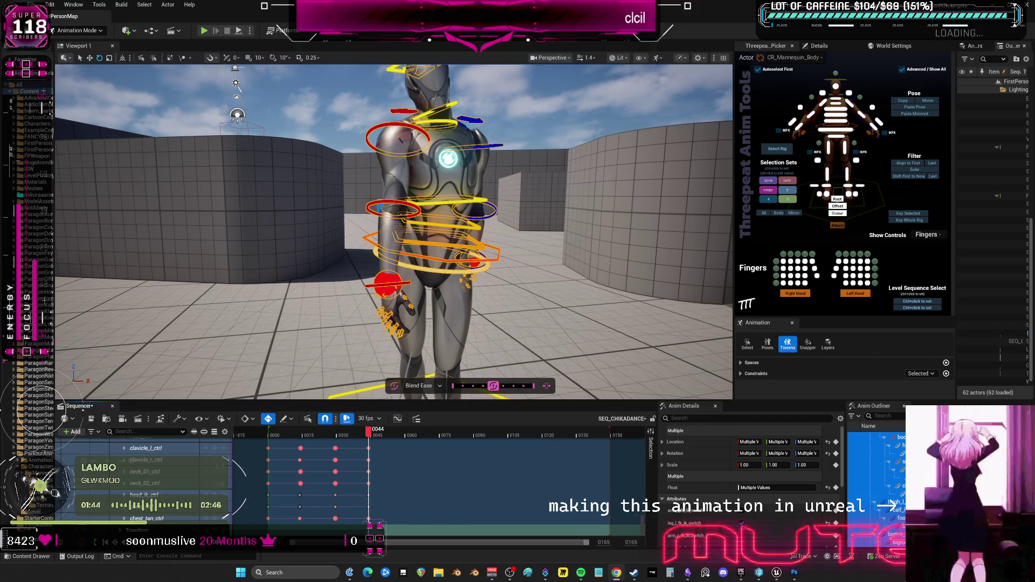
pyautogui.hotkey('alt', 'Tab')
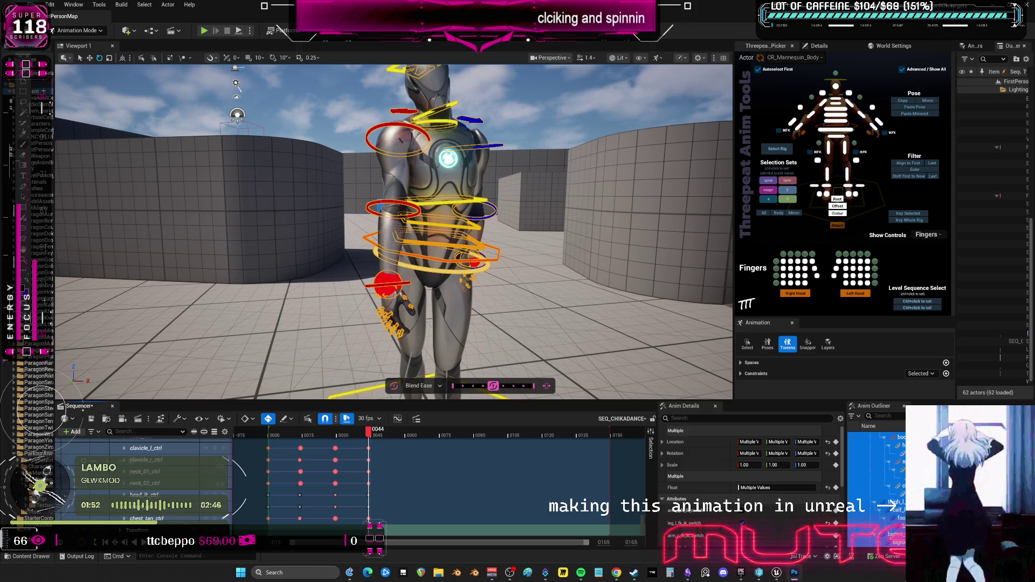
# At frame 44, shift the mannequin's torso slightly with the body control
pyautogui.moveTo(368, 435)
pyautogui.mouseDown()
pyautogui.moveTo(343, 435)
pyautogui.moveTo(371, 440)
pyautogui.mouseUp()
pyautogui.moveTo(506, 270)
pyautogui.mouseDown()
pyautogui.moveTo(572, 275)
pyautogui.moveTo(544, 277)
pyautogui.mouseUp()
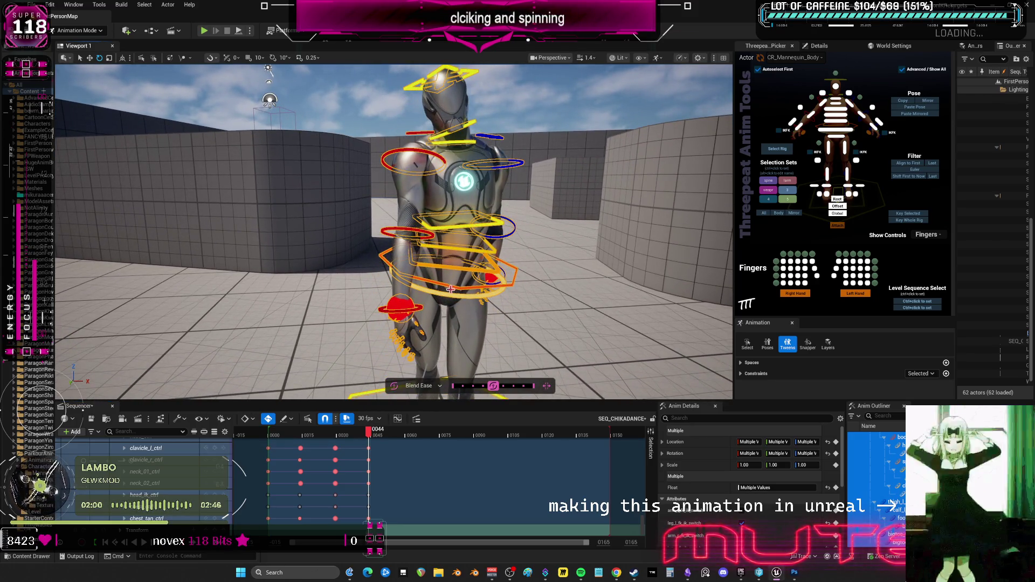
pyautogui.click(450, 289)
pyautogui.click(441, 296)
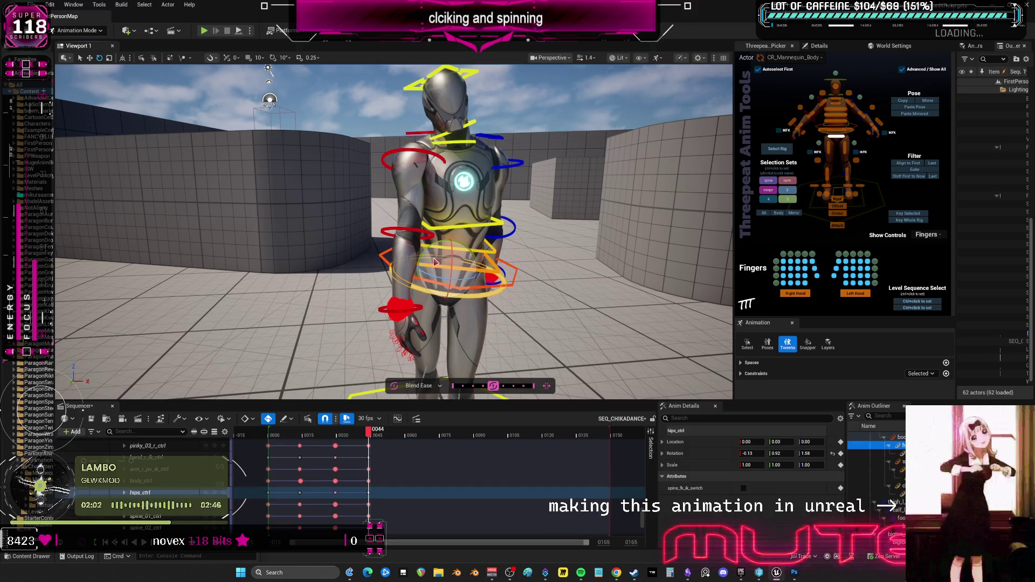
pyautogui.click(490, 277)
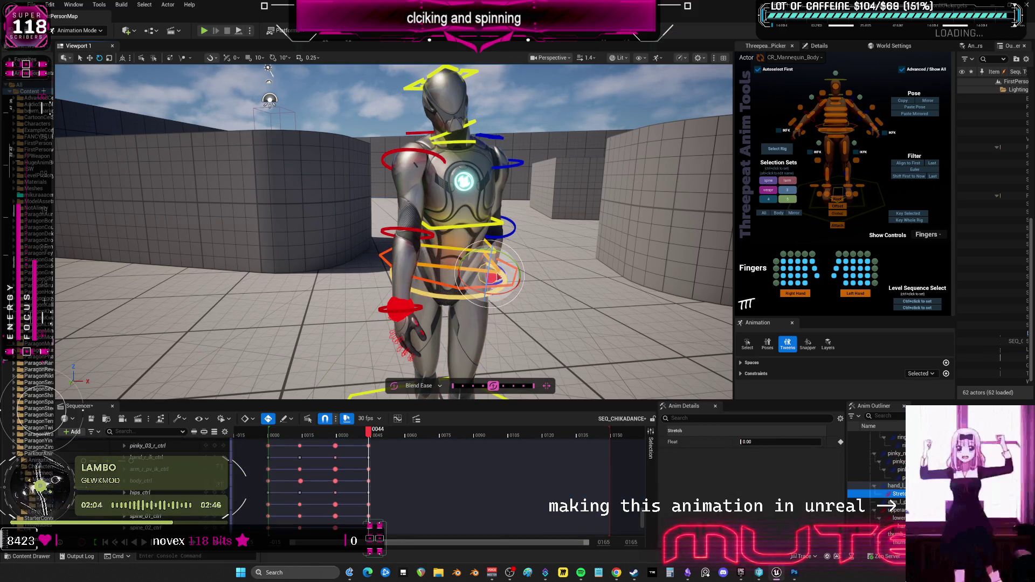
pyautogui.click(453, 264)
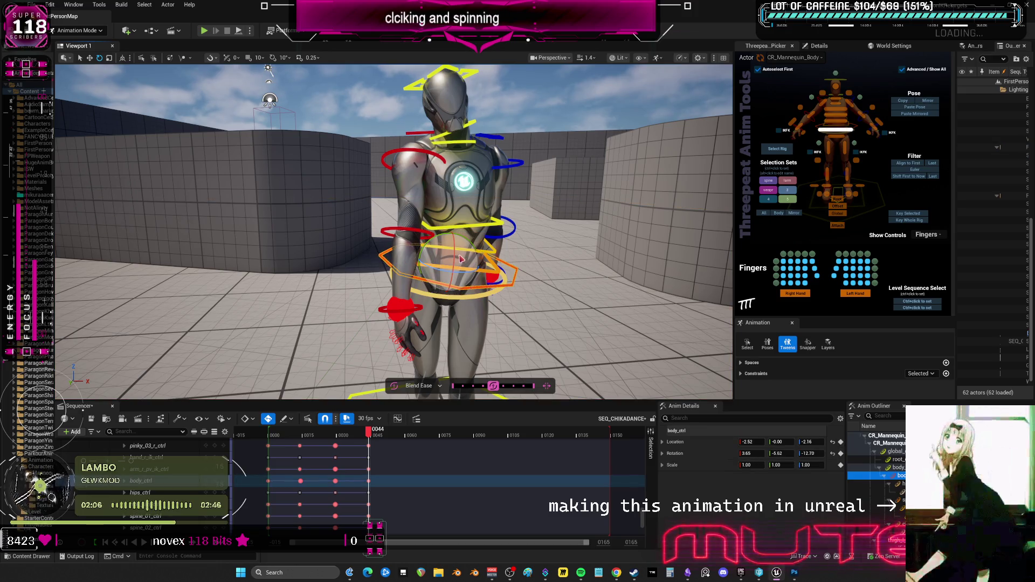
pyautogui.moveTo(447, 254); pyautogui.dragTo(458, 260)
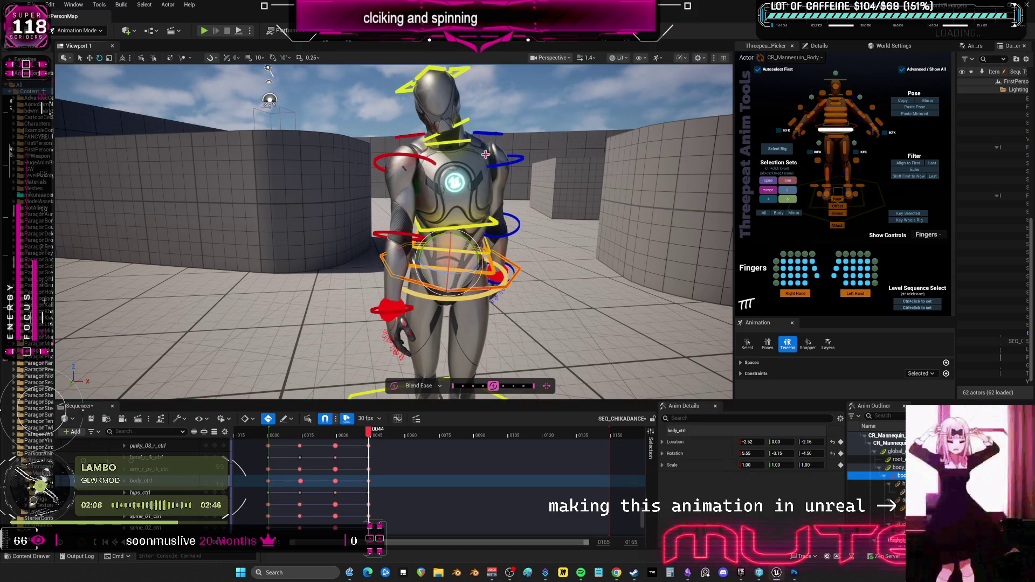
pyautogui.click(487, 225)
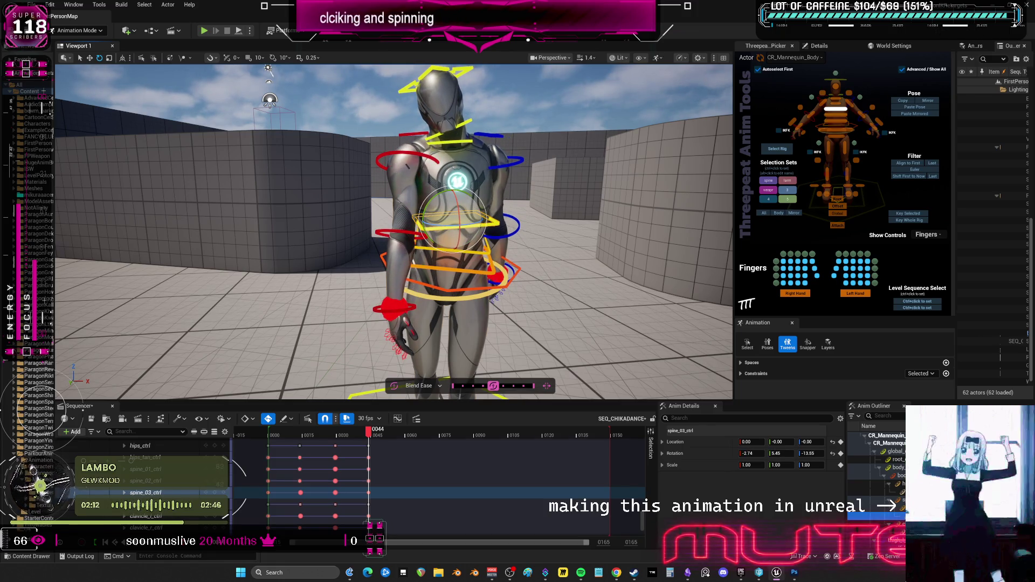
# Rotate the right upper arm down and the left upper arm outward to -23.67, -22.75, 1.08
pyautogui.click(384, 158)
pyautogui.moveTo(426, 156); pyautogui.dragTo(527, 154)
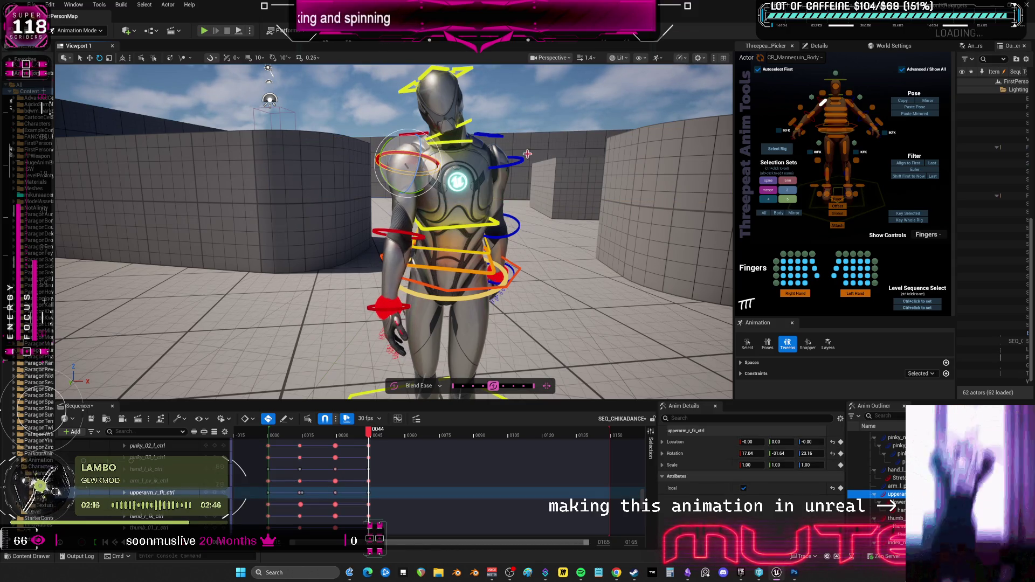
pyautogui.click(848, 103)
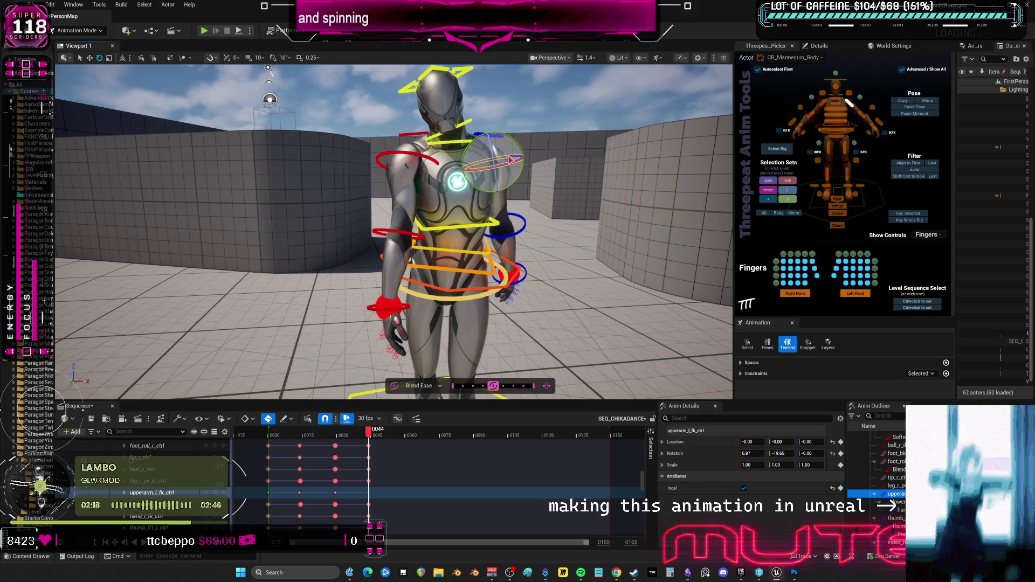
pyautogui.moveTo(519, 154); pyautogui.dragTo(524, 154)
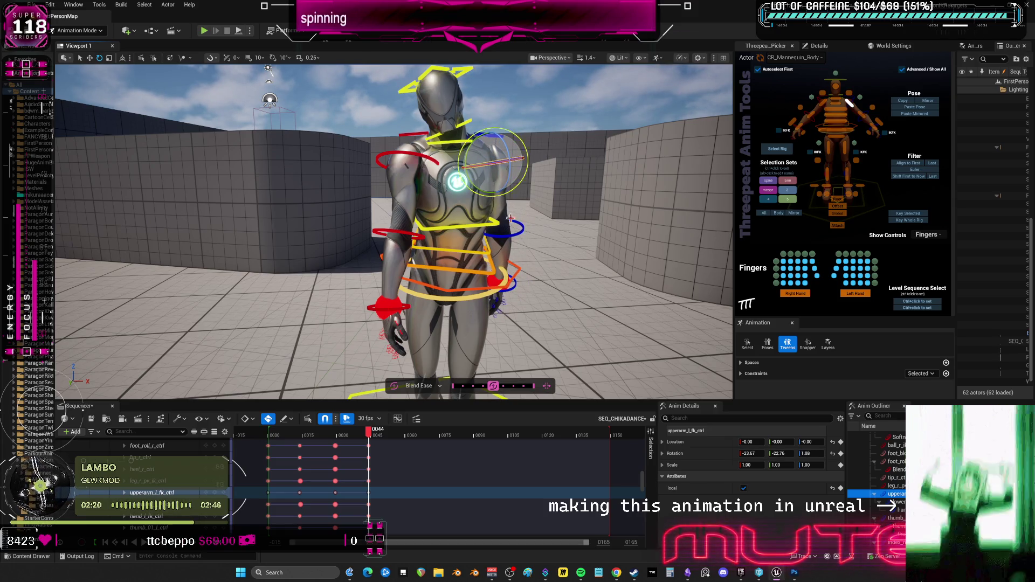
pyautogui.moveTo(376, 431)
pyautogui.mouseDown()
pyautogui.moveTo(358, 432)
pyautogui.moveTo(376, 440)
pyautogui.mouseUp()
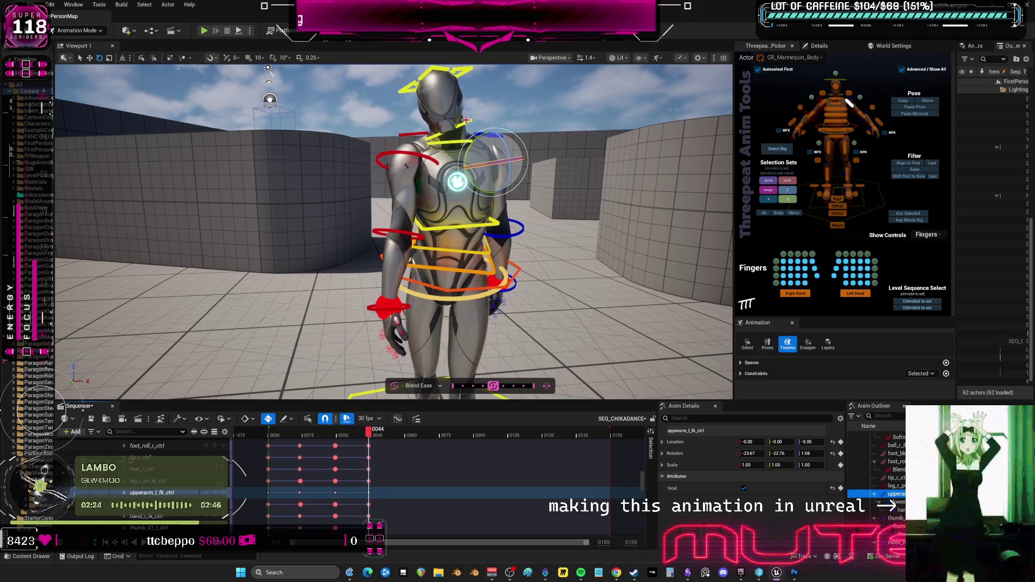
pyautogui.click(452, 103)
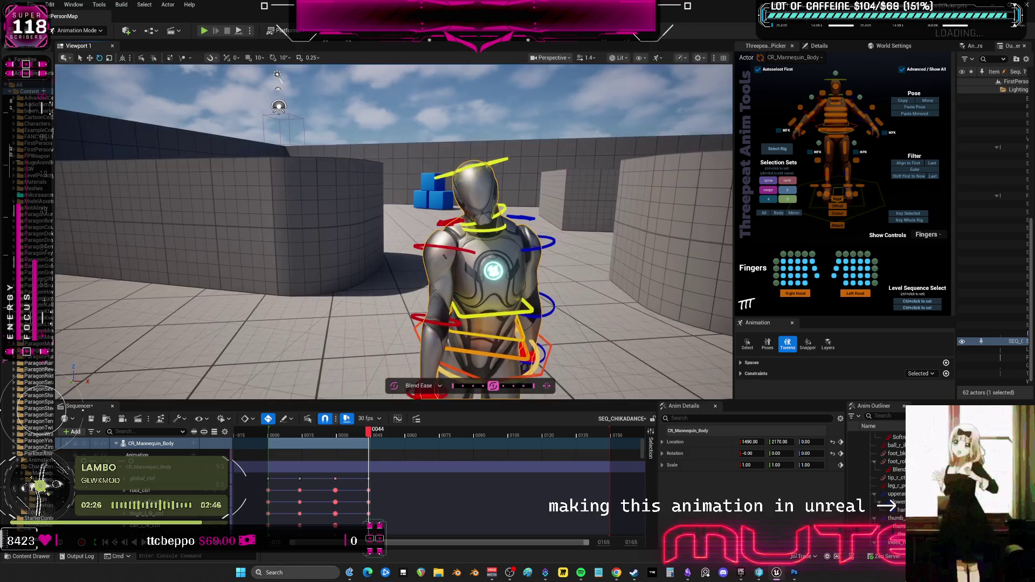
# Tilt neck_02_ctrl at frame 44 and select head_ctrl
pyautogui.click(496, 182)
pyautogui.moveTo(497, 182); pyautogui.dragTo(498, 167)
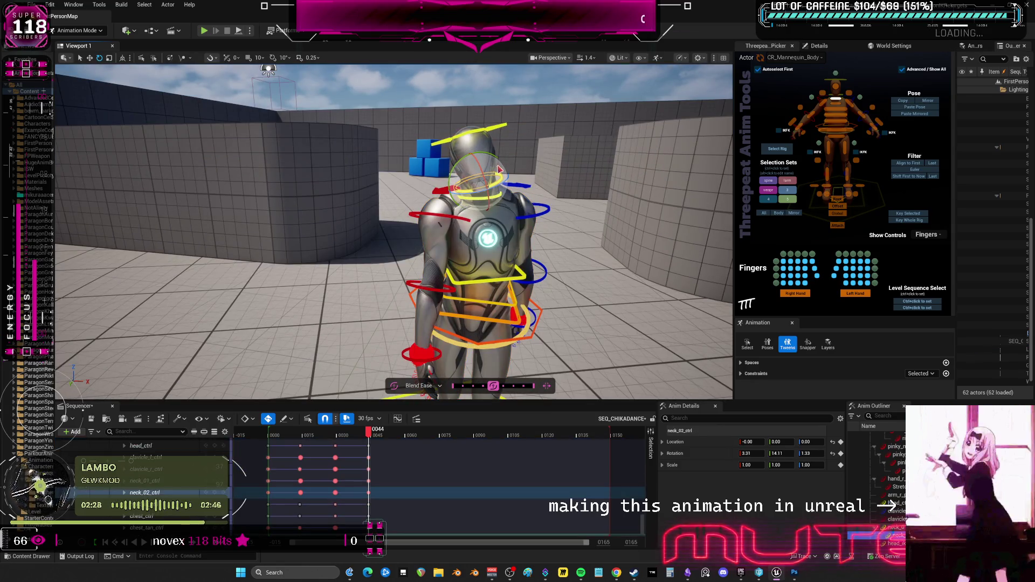
pyautogui.click(892, 504)
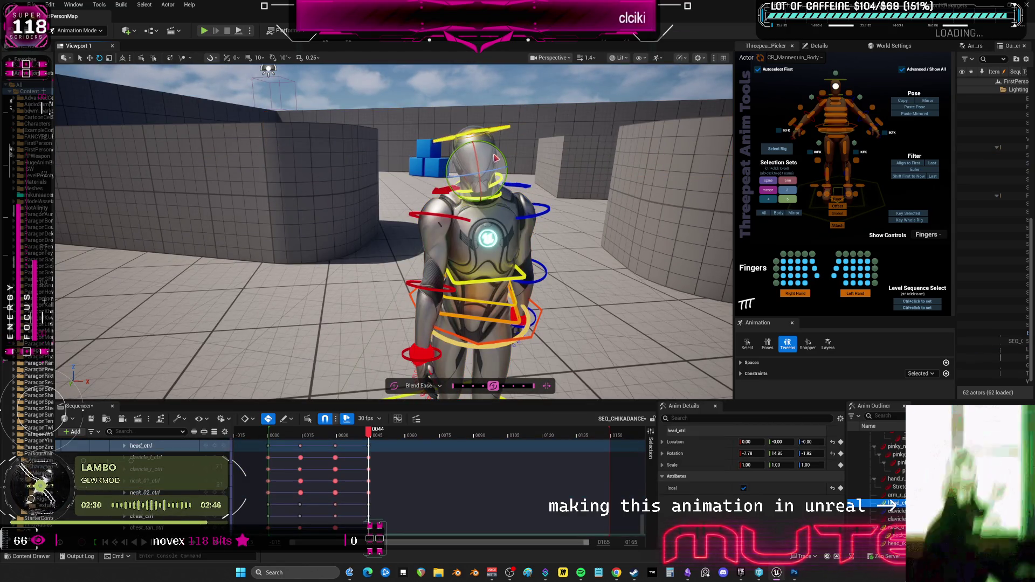
# Move to frame 45 and select all rig controls in the Threepeat picker
pyautogui.moveTo(369, 431)
pyautogui.mouseDown()
pyautogui.moveTo(342, 432)
pyautogui.moveTo(373, 434)
pyautogui.mouseUp()
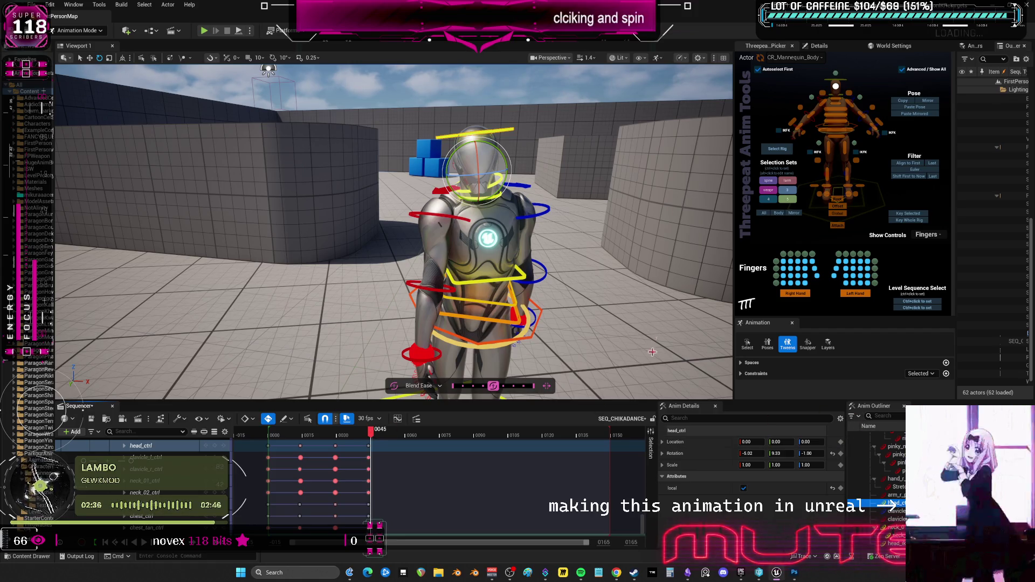
pyautogui.click(764, 213)
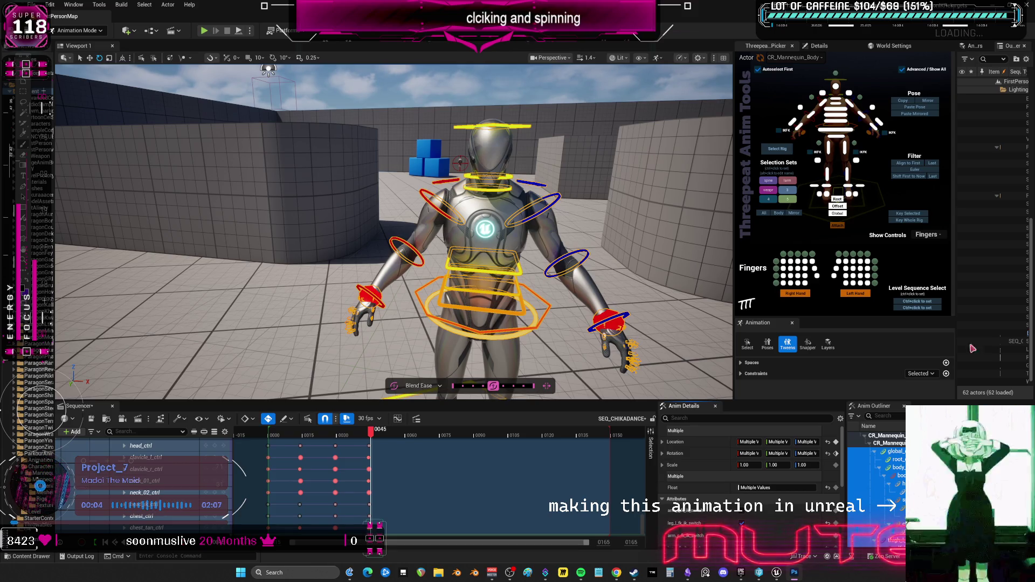
pyautogui.moveTo(616, 220)
pyautogui.mouseDown()
pyautogui.moveTo(593, 215)
pyautogui.moveTo(593, 240)
pyautogui.moveTo(593, 226)
pyautogui.mouseUp()
# Move body_ctrl along X and twist it at frame 45
pyautogui.click(484, 201)
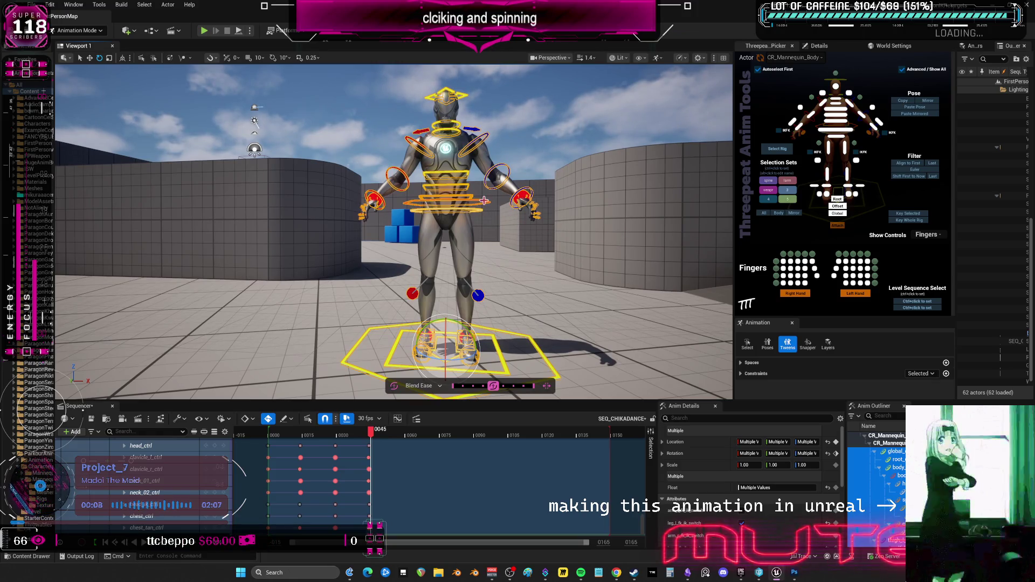
pyautogui.press('w')
pyautogui.moveTo(479, 204)
pyautogui.mouseDown()
pyautogui.moveTo(501, 215)
pyautogui.moveTo(410, 225)
pyautogui.moveTo(391, 192)
pyautogui.mouseUp()
pyautogui.press('e')
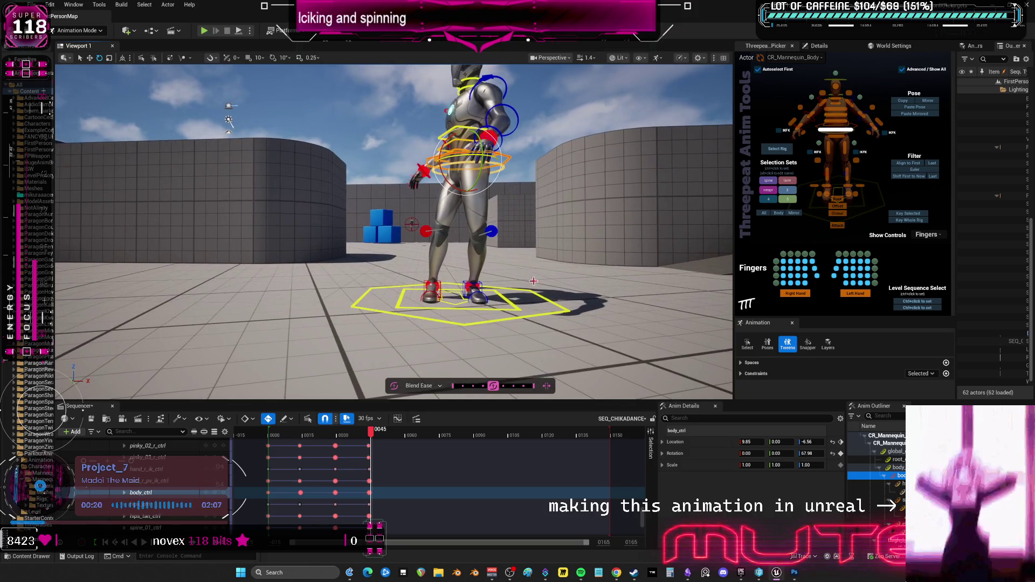
# Push the left knee pole to -14.48 and turn the left foot to 41.47°
pyautogui.click(492, 232)
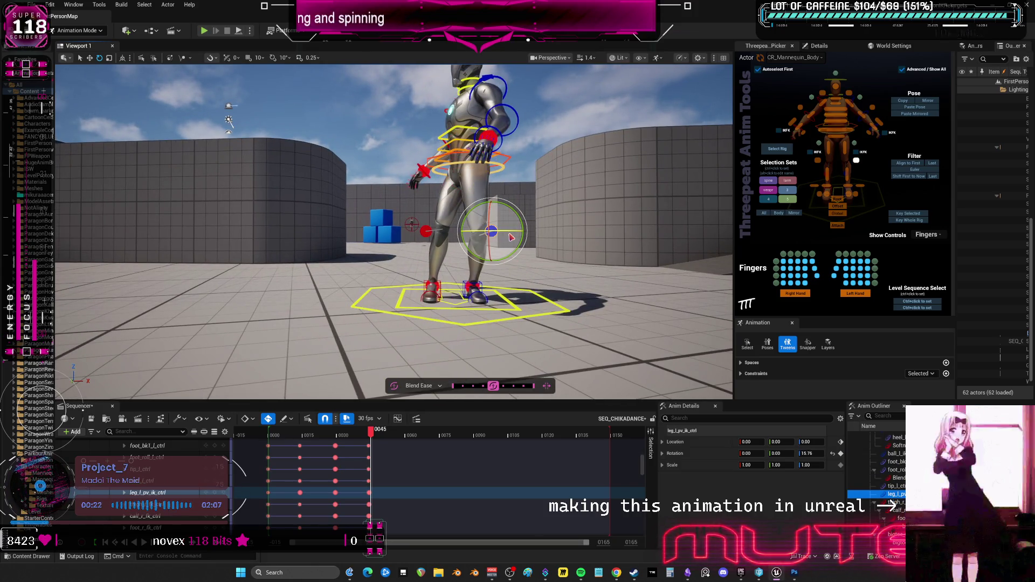
pyautogui.press('w')
pyautogui.moveTo(510, 239); pyautogui.dragTo(495, 239)
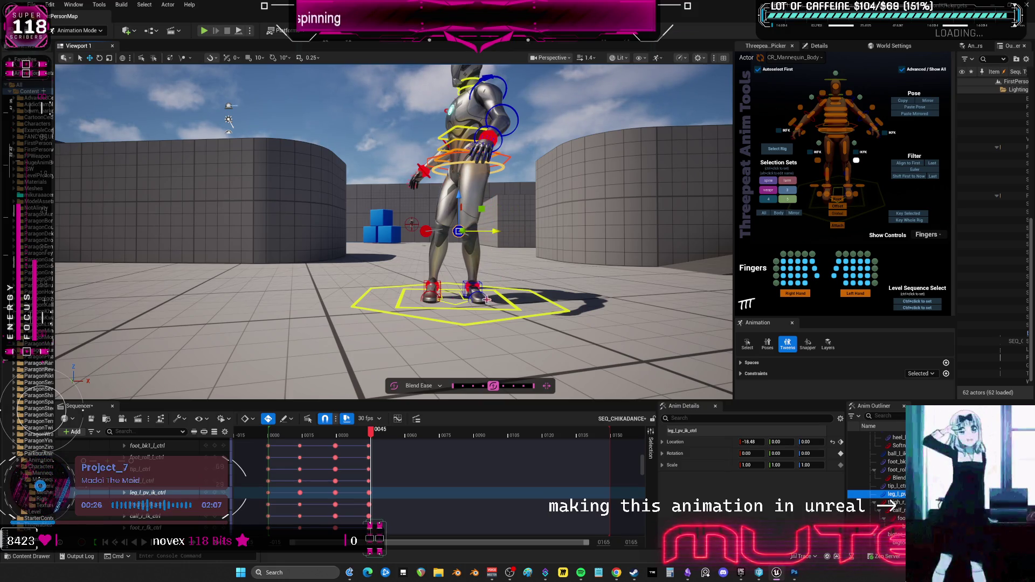
pyautogui.click(479, 282)
pyautogui.press('e')
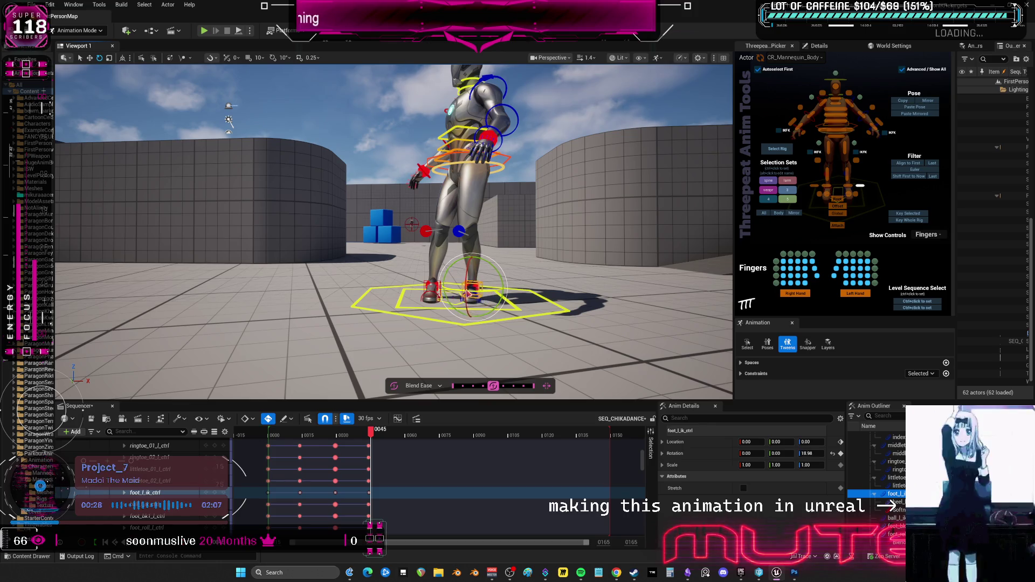
pyautogui.moveTo(451, 297); pyautogui.dragTo(452, 291)
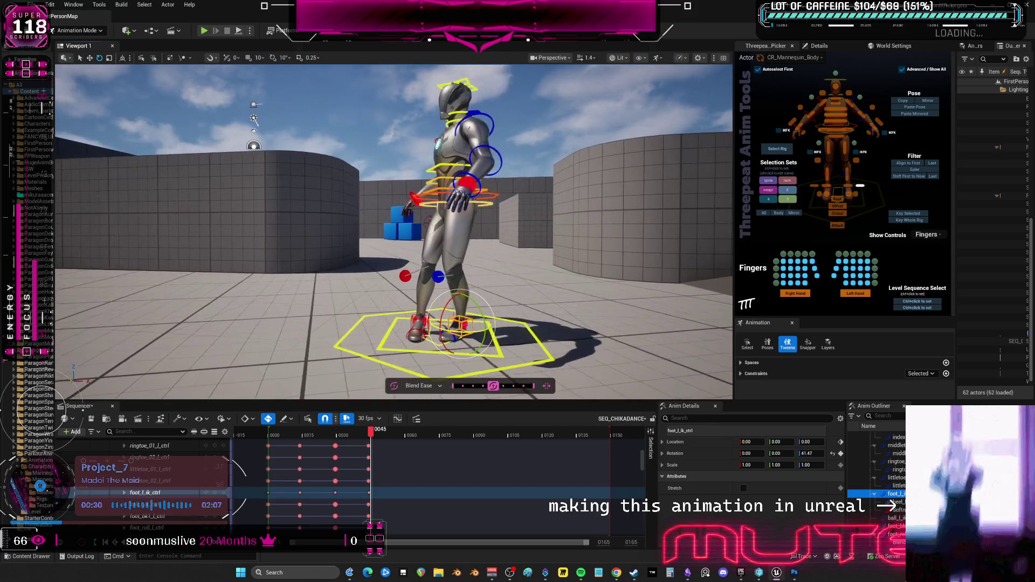
pyautogui.moveTo(345, 334); pyautogui.dragTo(329, 291)
pyautogui.moveTo(509, 239); pyautogui.dragTo(509, 240)
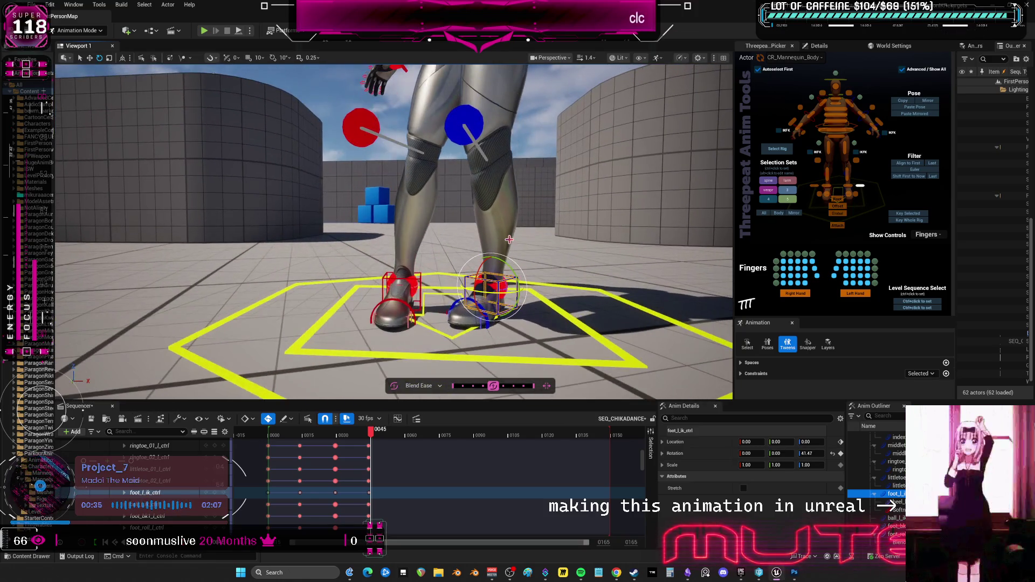
# Lift foot_r_ik_ctrl off the floor and turn it
pyautogui.click(423, 286)
pyautogui.press('w')
pyautogui.moveTo(403, 251)
pyautogui.mouseDown()
pyautogui.moveTo(403, 208)
pyautogui.moveTo(396, 241)
pyautogui.moveTo(378, 241)
pyautogui.moveTo(412, 240)
pyautogui.moveTo(421, 232)
pyautogui.moveTo(357, 246)
pyautogui.mouseUp()
pyautogui.moveTo(320, 205)
pyautogui.mouseDown()
pyautogui.moveTo(321, 195)
pyautogui.moveTo(407, 231)
pyautogui.moveTo(322, 241)
pyautogui.moveTo(303, 235)
pyautogui.moveTo(307, 224)
pyautogui.moveTo(299, 235)
pyautogui.moveTo(304, 226)
pyautogui.mouseUp()
pyautogui.press('e')
pyautogui.moveTo(385, 230); pyautogui.dragTo(348, 221)
# Widen the left leg by moving the knee pole left and sliding the left foot outward
pyautogui.click(415, 254)
pyautogui.press('w')
pyautogui.moveTo(450, 255); pyautogui.dragTo(414, 255)
pyautogui.click(431, 320)
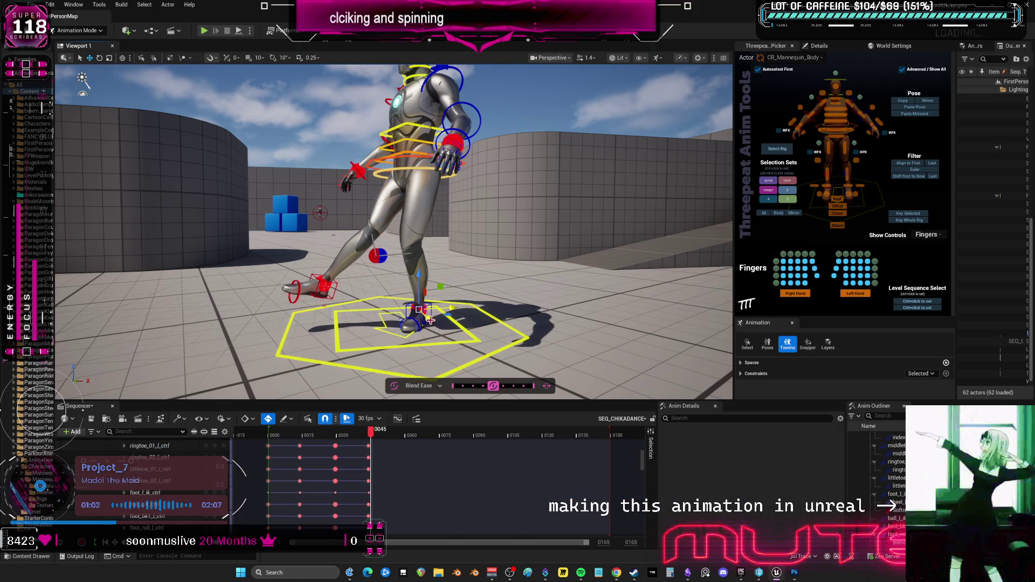
pyautogui.click(450, 311)
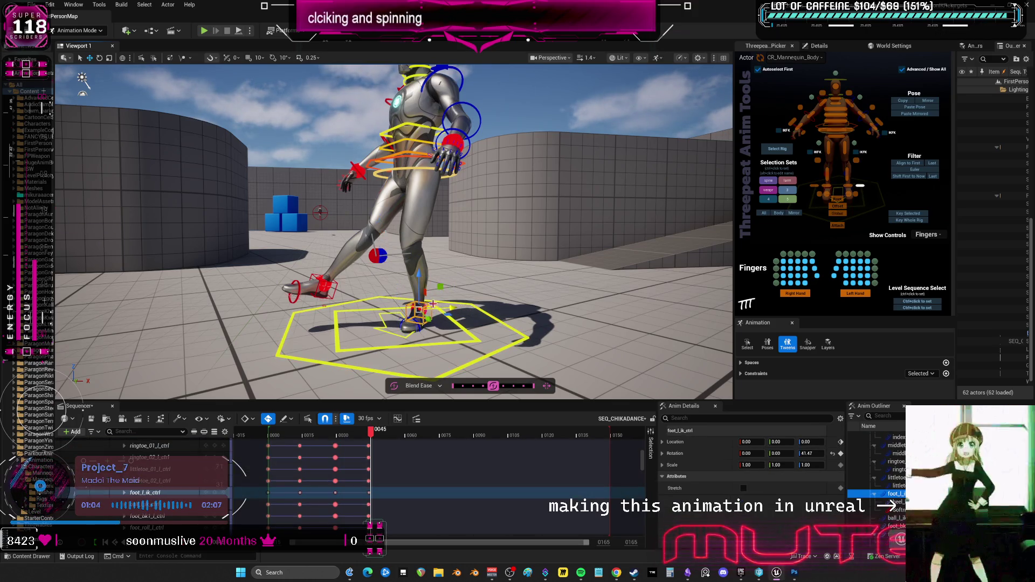
pyautogui.moveTo(455, 311); pyautogui.dragTo(472, 312)
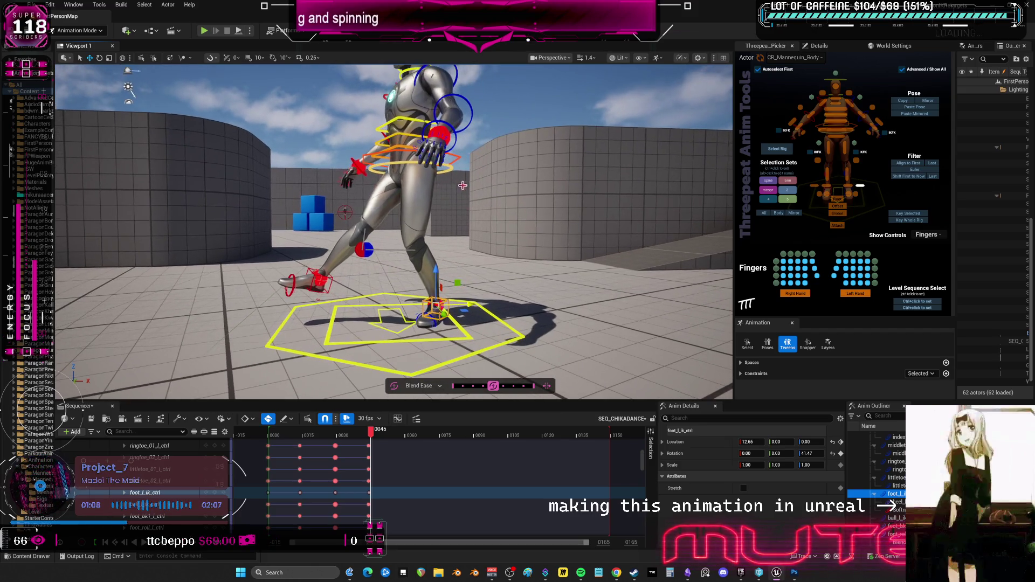
# Lower hips_ctrl and move body_ctrl to 17.01, 0.00, -11.77, leaning the torso
pyautogui.click(836, 136)
pyautogui.moveTo(427, 152)
pyautogui.mouseDown()
pyautogui.moveTo(426, 164)
pyautogui.moveTo(424, 155)
pyautogui.mouseUp()
pyautogui.click(472, 172)
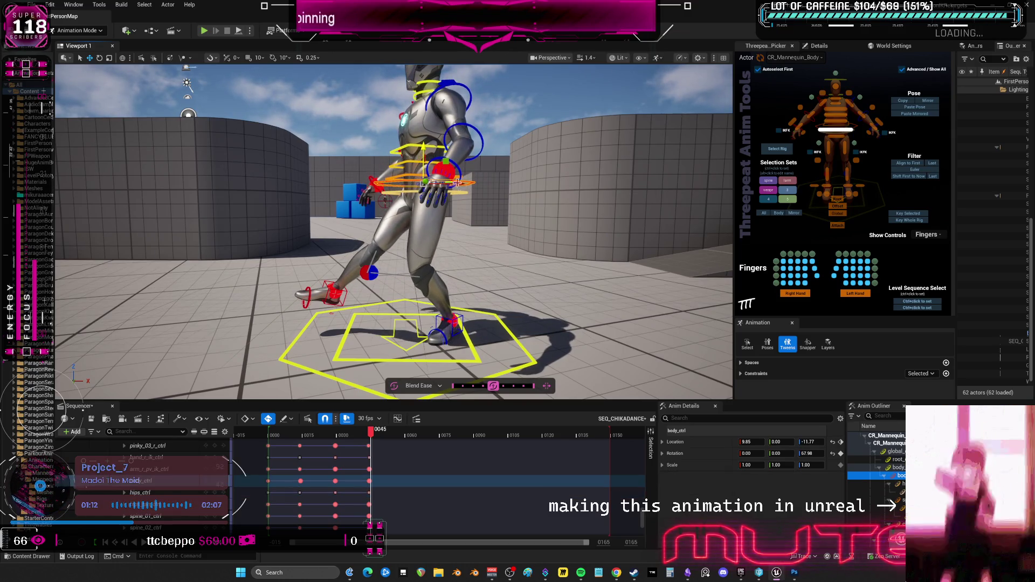
pyautogui.moveTo(458, 183)
pyautogui.mouseDown()
pyautogui.moveTo(470, 184)
pyautogui.moveTo(436, 179)
pyautogui.mouseUp()
pyautogui.scroll(2, 470, 184)
pyautogui.moveTo(526, 248); pyautogui.dragTo(526, 248)
# Straighten the mannequin's head upright with head_ctrl at frame 45
pyautogui.click(442, 193)
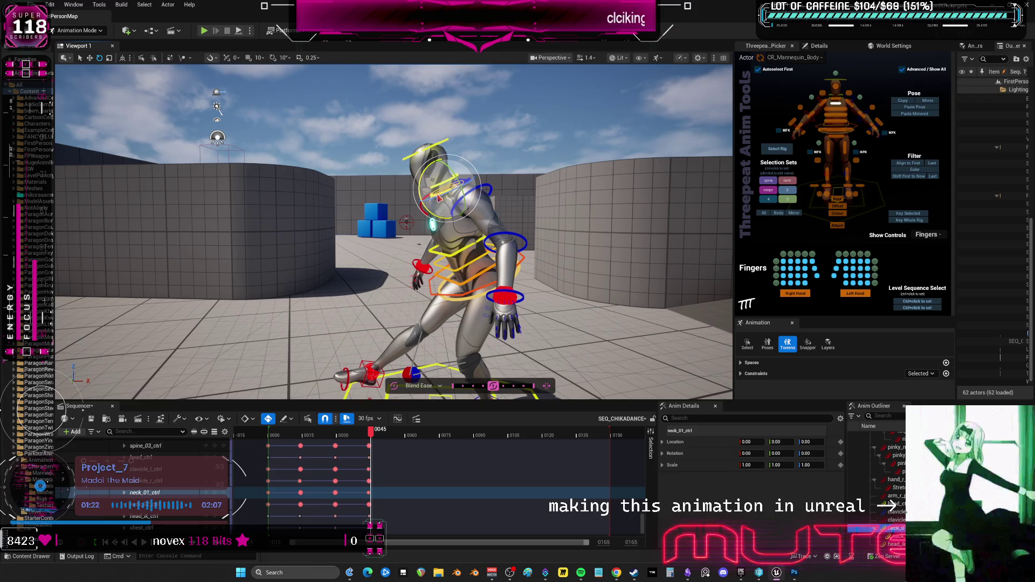
pyautogui.moveTo(450, 183)
pyautogui.mouseDown()
pyautogui.moveTo(440, 167)
pyautogui.moveTo(454, 178)
pyautogui.moveTo(451, 165)
pyautogui.moveTo(452, 186)
pyautogui.moveTo(526, 196)
pyautogui.mouseUp()
pyautogui.click(408, 120)
pyautogui.click(451, 183)
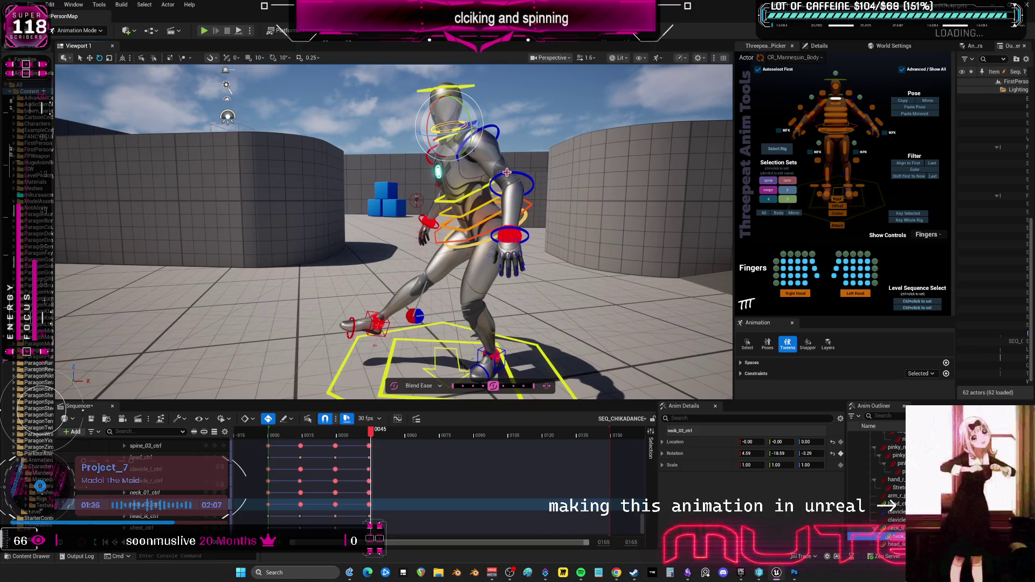
# Bend the left forearm upward with lowerarm_l_fk_ctrl, undoing a stray left upper-arm swing
pyautogui.click(486, 138)
pyautogui.moveTo(486, 138); pyautogui.dragTo(484, 145)
pyautogui.hotkey('ctrl', 'z')
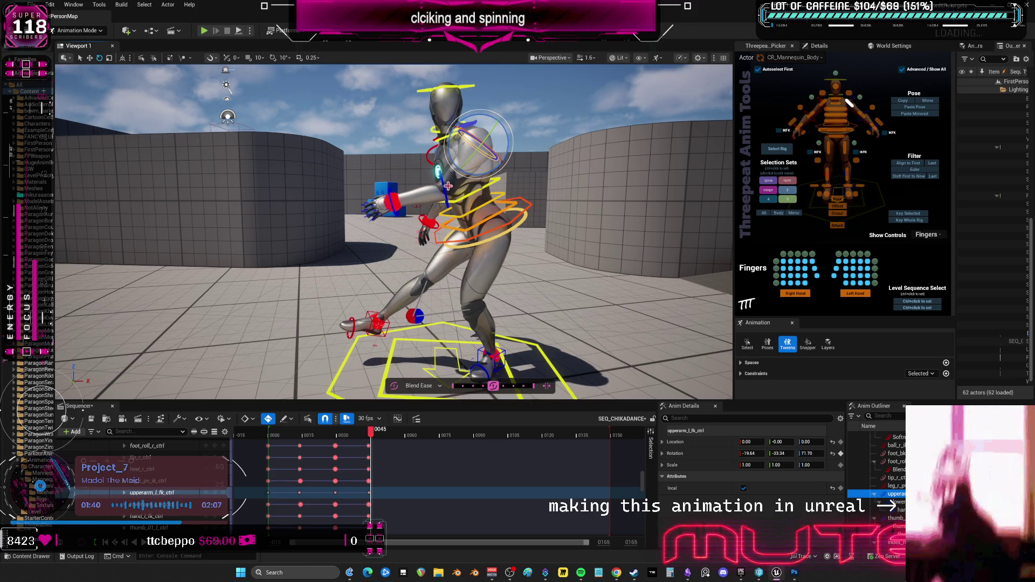
pyautogui.click(443, 356)
pyautogui.click(435, 178)
pyautogui.moveTo(417, 181); pyautogui.dragTo(451, 160)
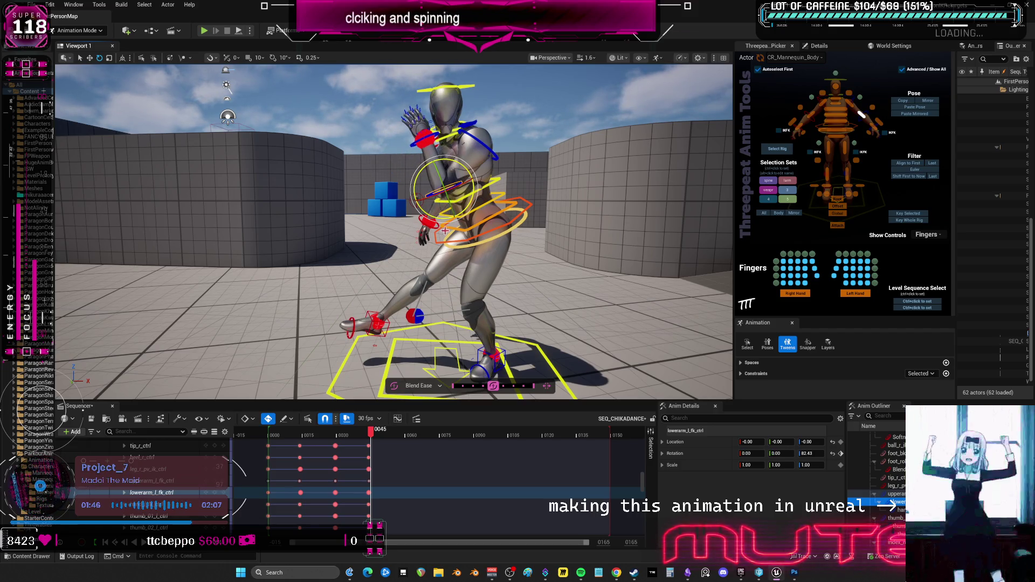
# Rotate the right upper arm (upperarm_r_fk_ctrl) to -11.34, -14.48, 51.77
pyautogui.press('d')
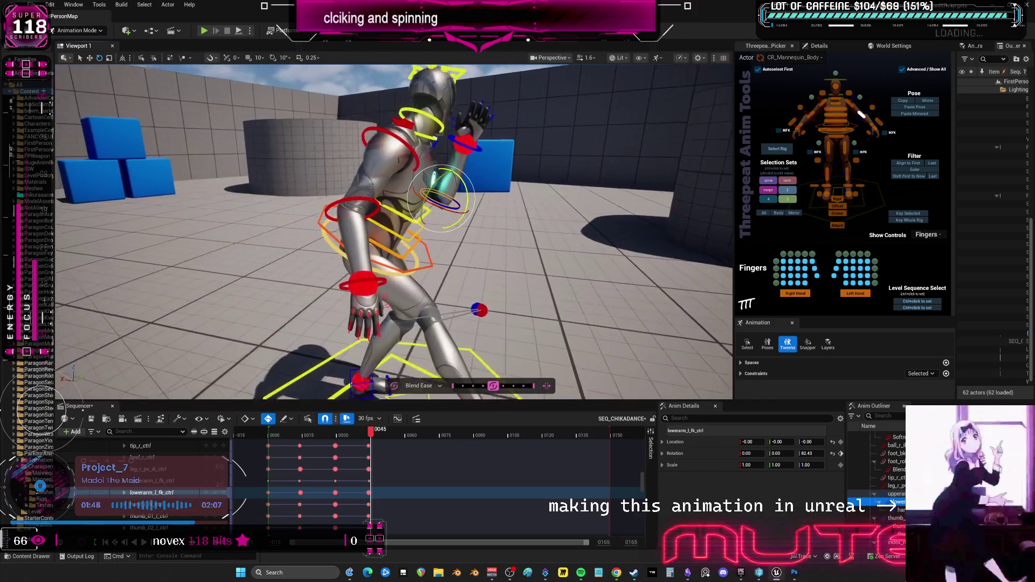
pyautogui.click(407, 163)
pyautogui.click(402, 159)
pyautogui.moveTo(401, 159)
pyautogui.mouseDown()
pyautogui.moveTo(370, 167)
pyautogui.moveTo(467, 206)
pyautogui.moveTo(422, 206)
pyautogui.moveTo(418, 190)
pyautogui.moveTo(431, 184)
pyautogui.moveTo(447, 205)
pyautogui.mouseUp()
pyautogui.click(410, 221)
pyautogui.click(418, 165)
pyautogui.moveTo(323, 270); pyautogui.dragTo(243, 259)
pyautogui.moveTo(609, 219)
pyautogui.mouseDown()
pyautogui.moveTo(463, 221)
pyautogui.moveTo(609, 219)
pyautogui.mouseUp()
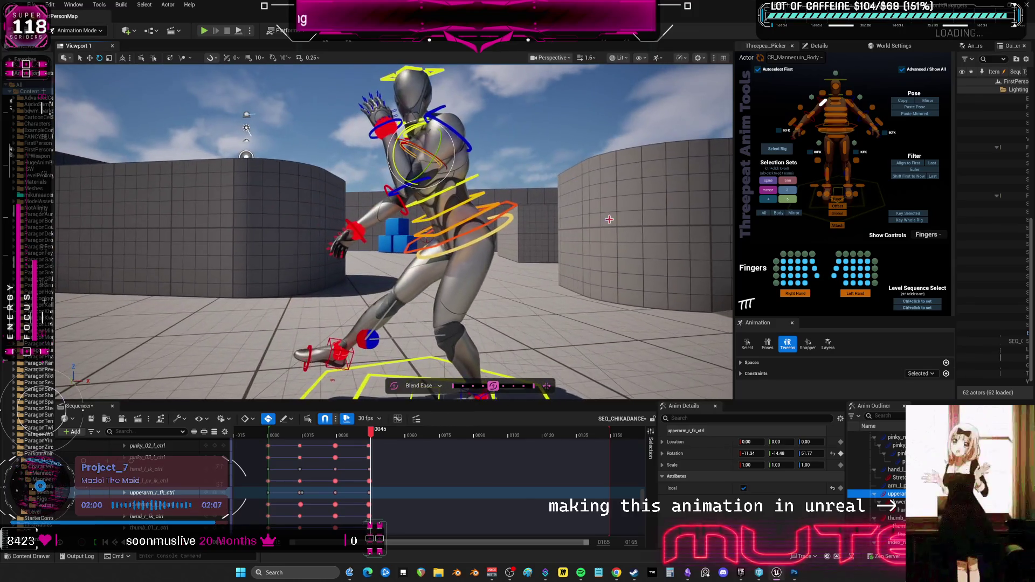
pyautogui.scroll(-5, 609, 220)
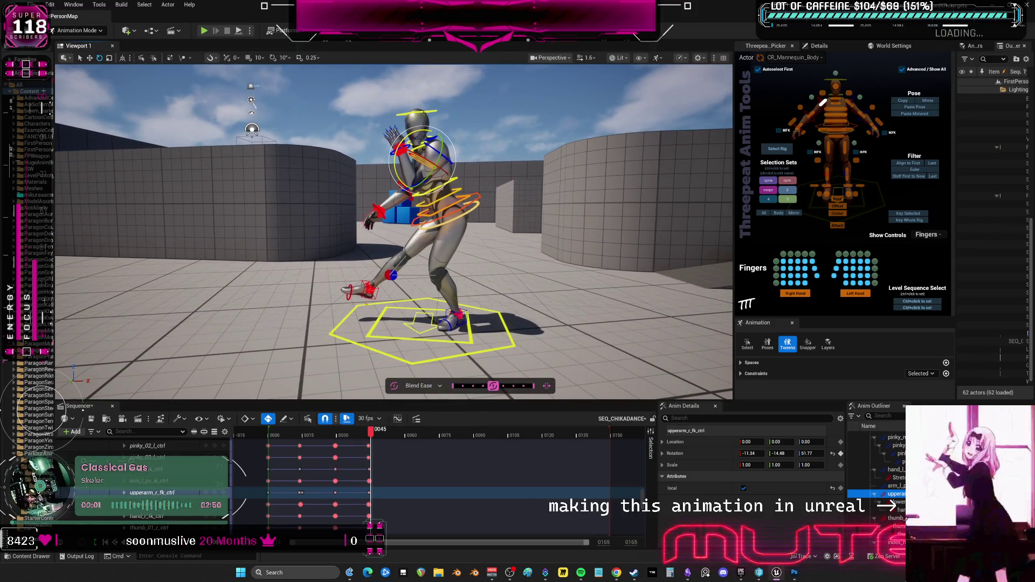
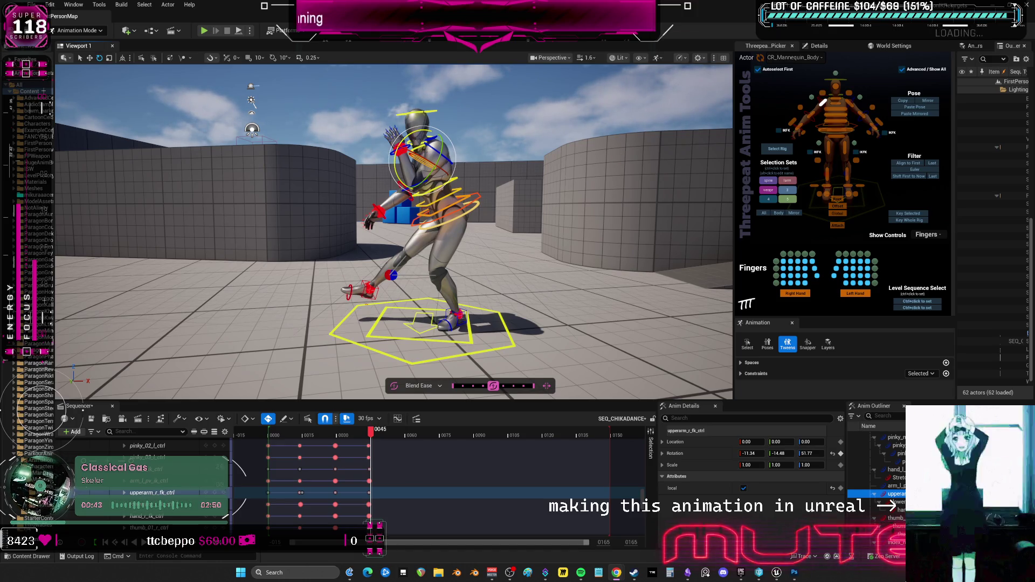
# Orbit the viewport around the dancing mannequin to inspect the current pose
pyautogui.hotkey('alt', 'Tab')
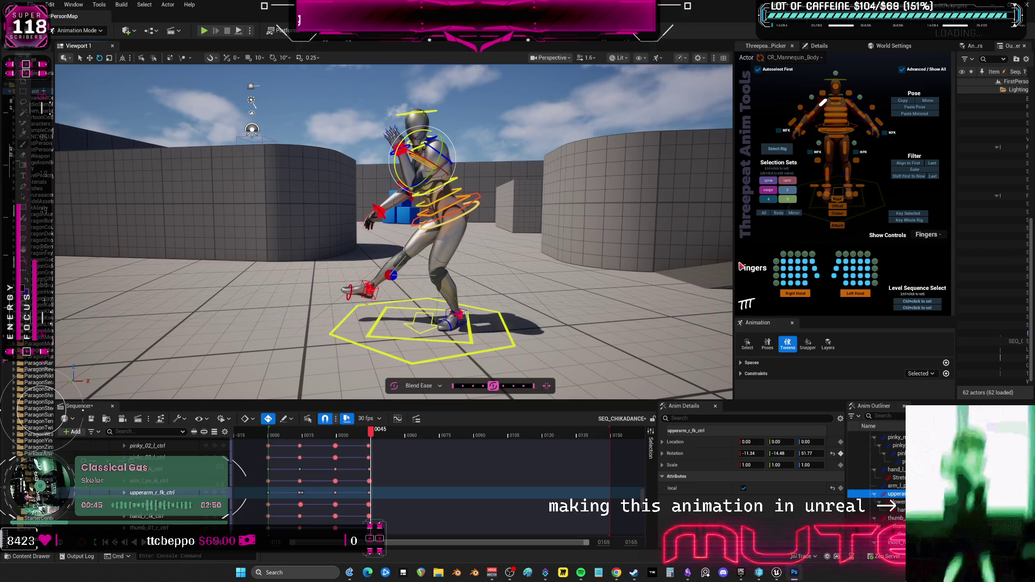
pyautogui.moveTo(558, 211); pyautogui.dragTo(534, 211)
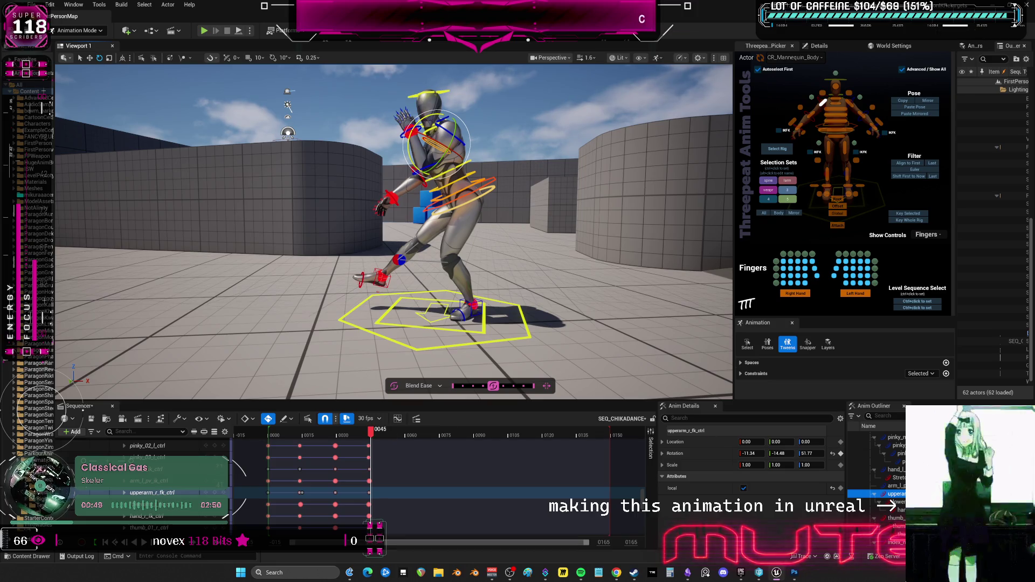
pyautogui.hotkey('alt', 'Tab')
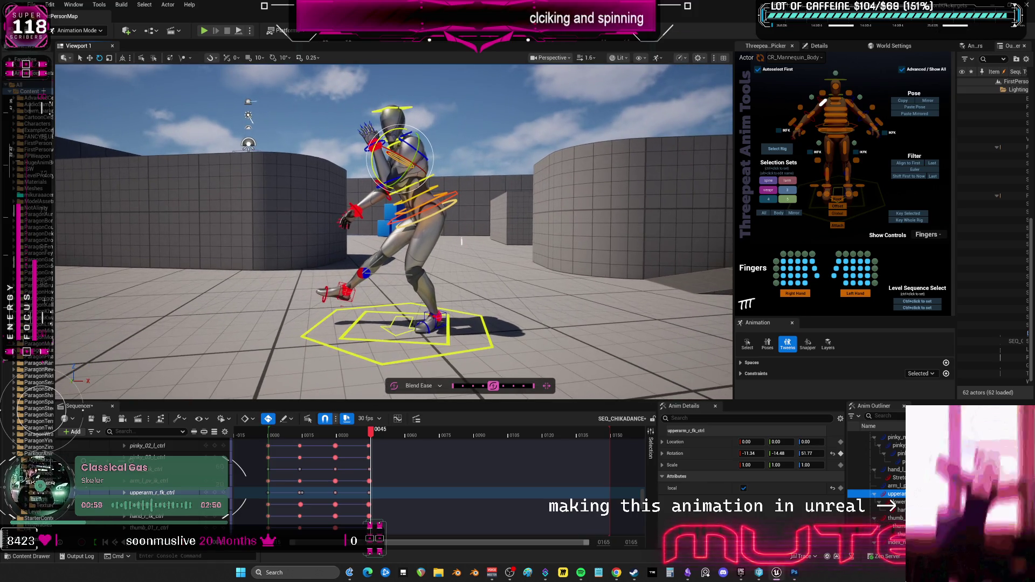
pyautogui.click(476, 255)
pyautogui.moveTo(475, 255); pyautogui.dragTo(420, 249)
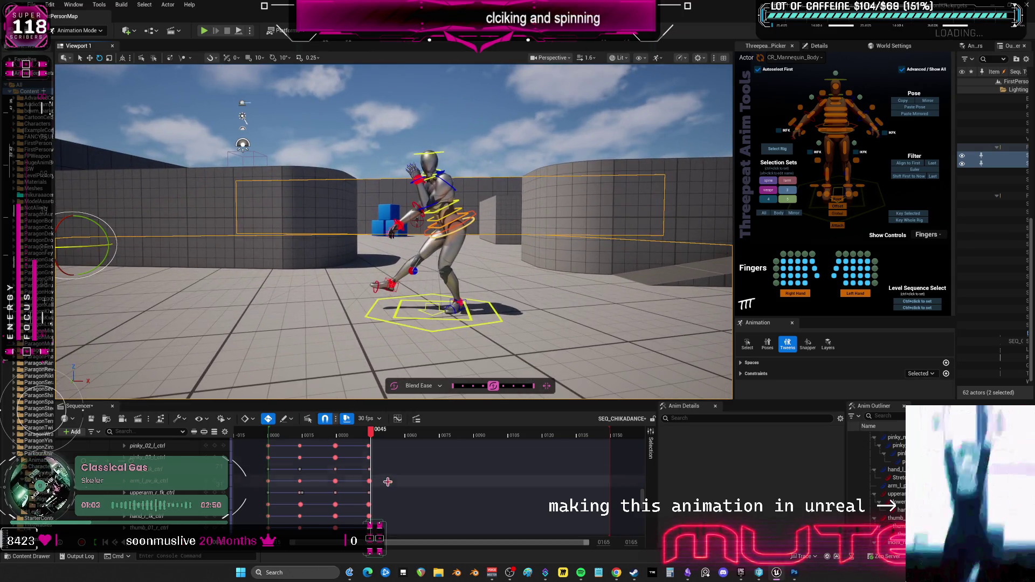
# Scroll the Sequencer track list, advance the playhead, and select the hip body_ctrl
pyautogui.scroll(-10, 431, 485)
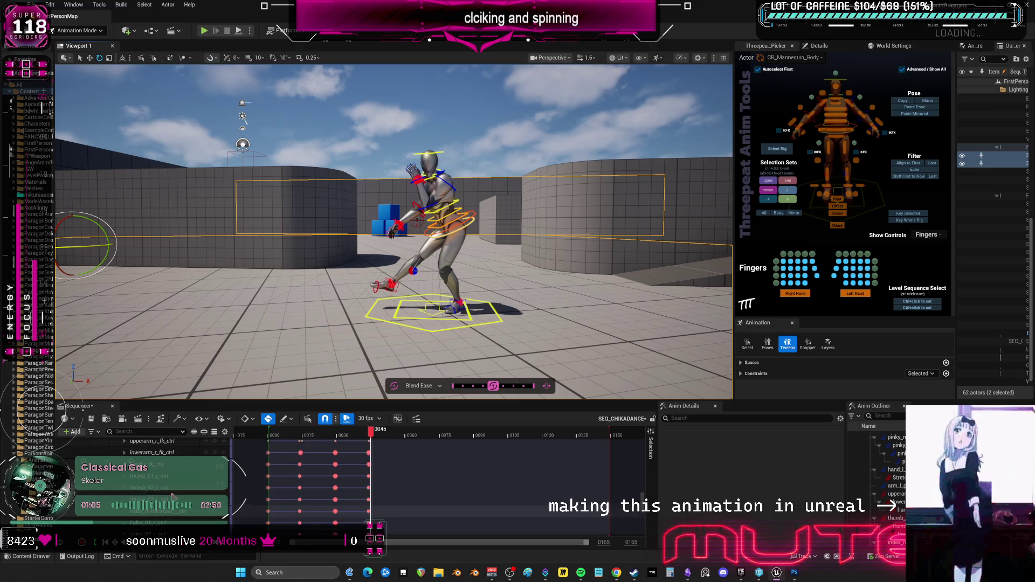
pyautogui.scroll(-15, 323, 485)
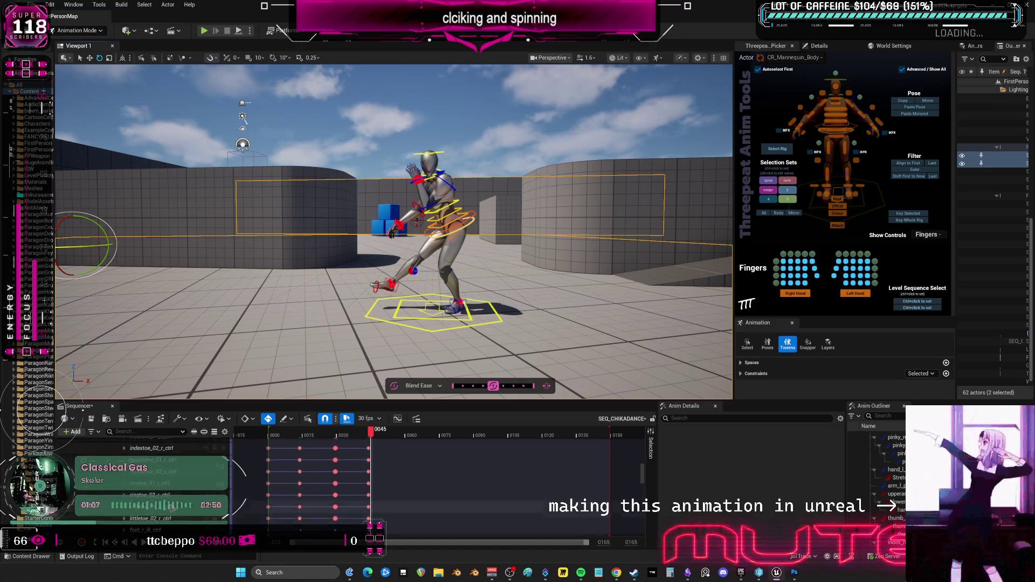
pyautogui.scroll(20, 172, 497)
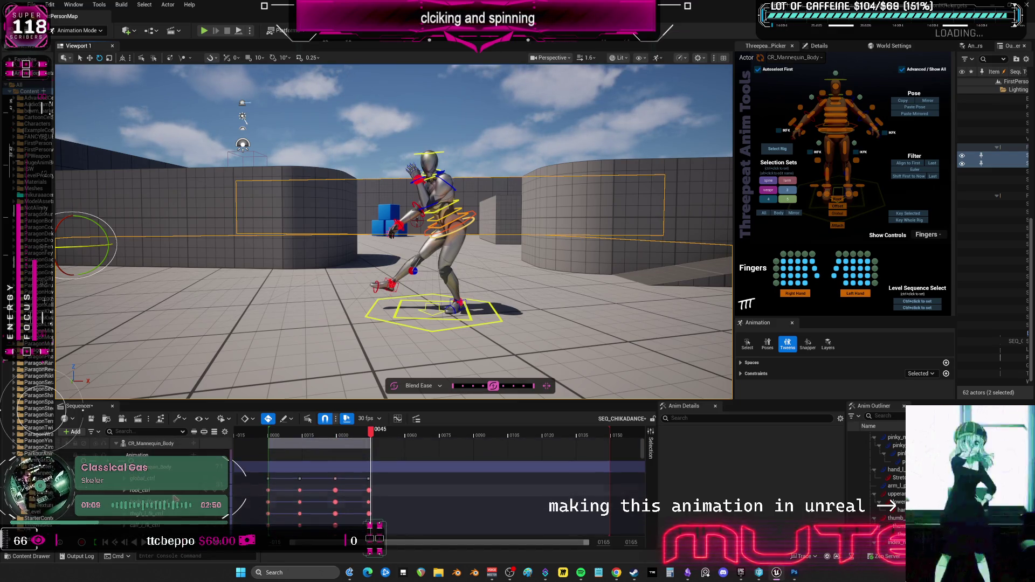
pyautogui.scroll(-10, 126, 482)
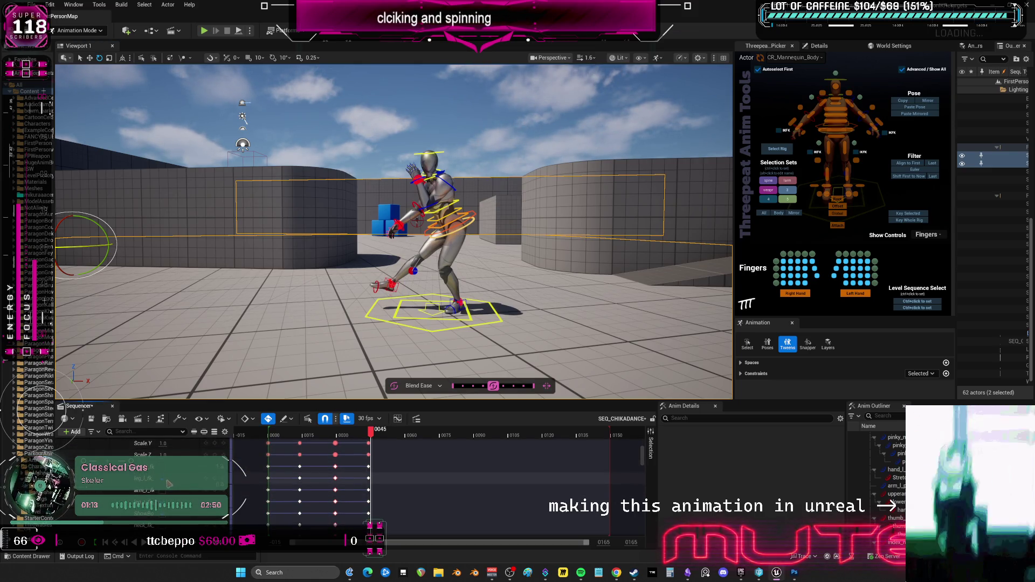
pyautogui.scroll(-1, 167, 480)
pyautogui.scroll(2, 167, 482)
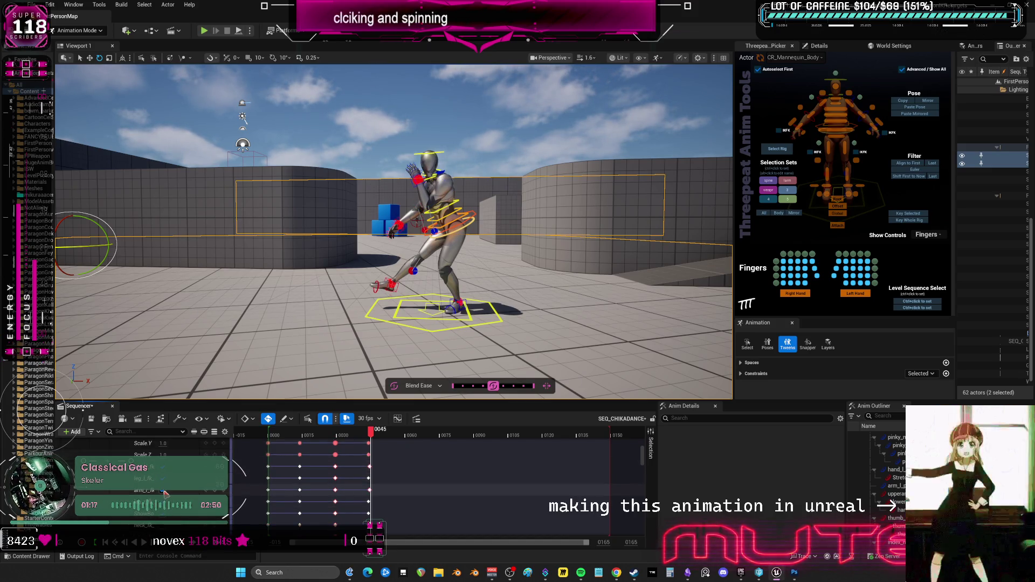
pyautogui.moveTo(388, 433)
pyautogui.mouseDown()
pyautogui.moveTo(375, 438)
pyautogui.moveTo(405, 445)
pyautogui.mouseUp()
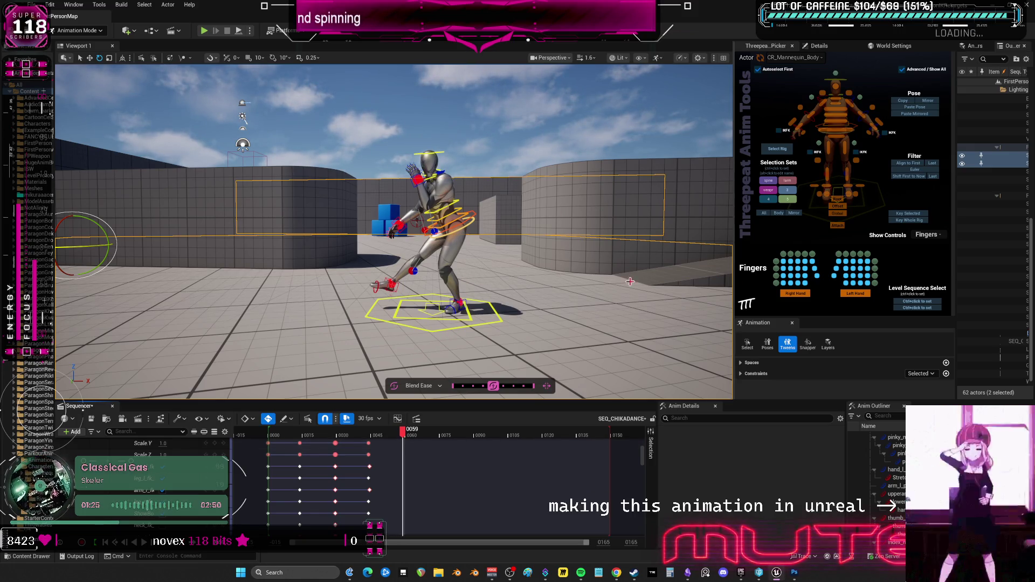
pyautogui.click(471, 218)
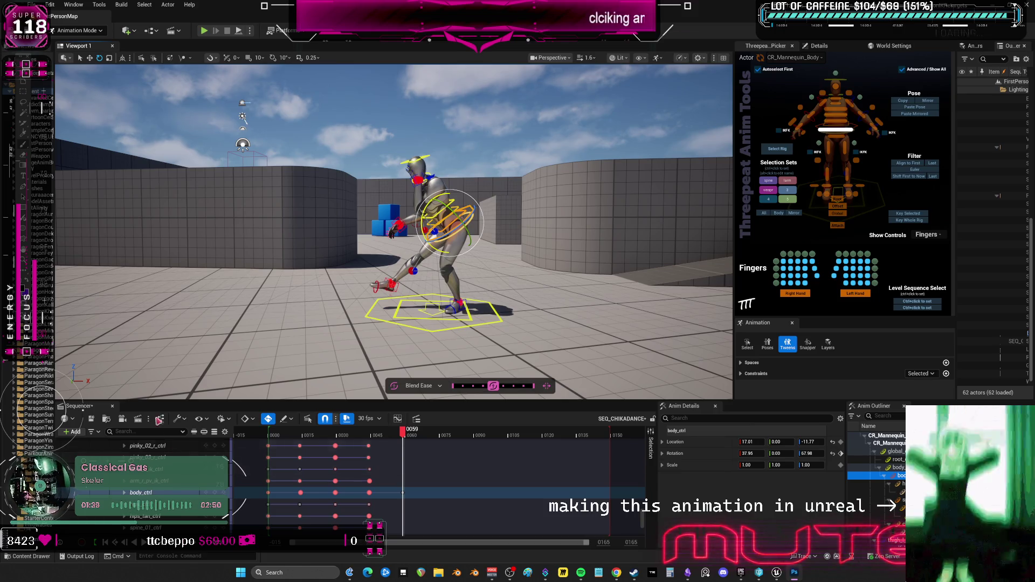
pyautogui.scroll(5, 205, 485)
pyautogui.scroll(8, 161, 485)
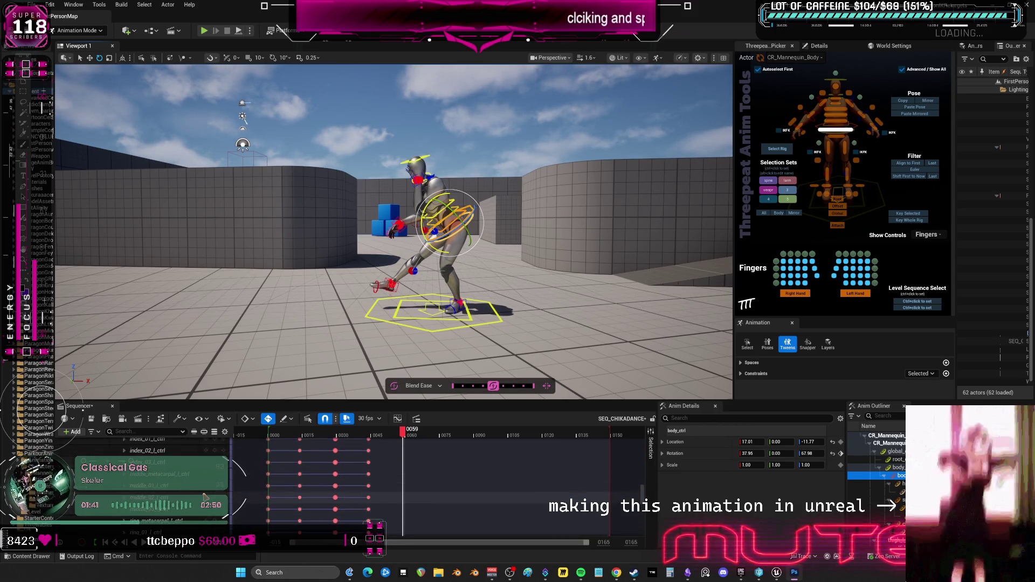
pyautogui.scroll(5, 197, 501)
pyautogui.scroll(-2, 183, 490)
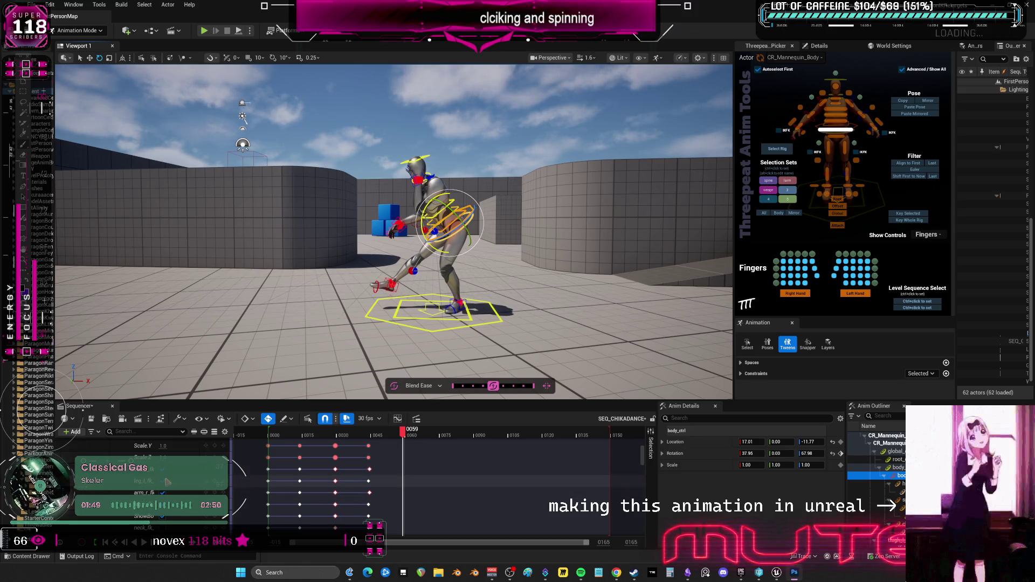
pyautogui.click(370, 435)
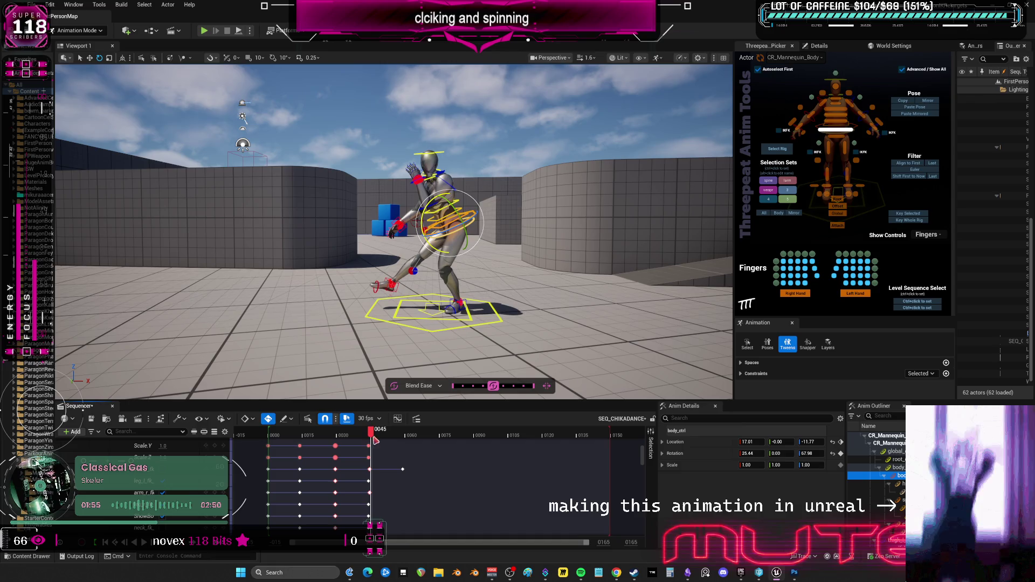
pyautogui.click(370, 436)
pyautogui.moveTo(370, 435); pyautogui.dragTo(403, 447)
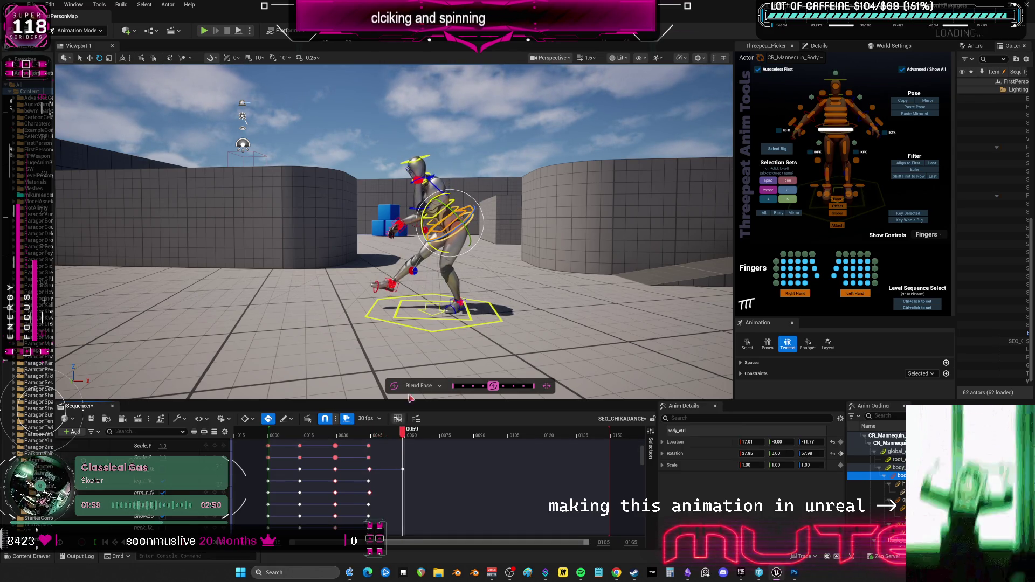
pyautogui.scroll(2, 416, 181)
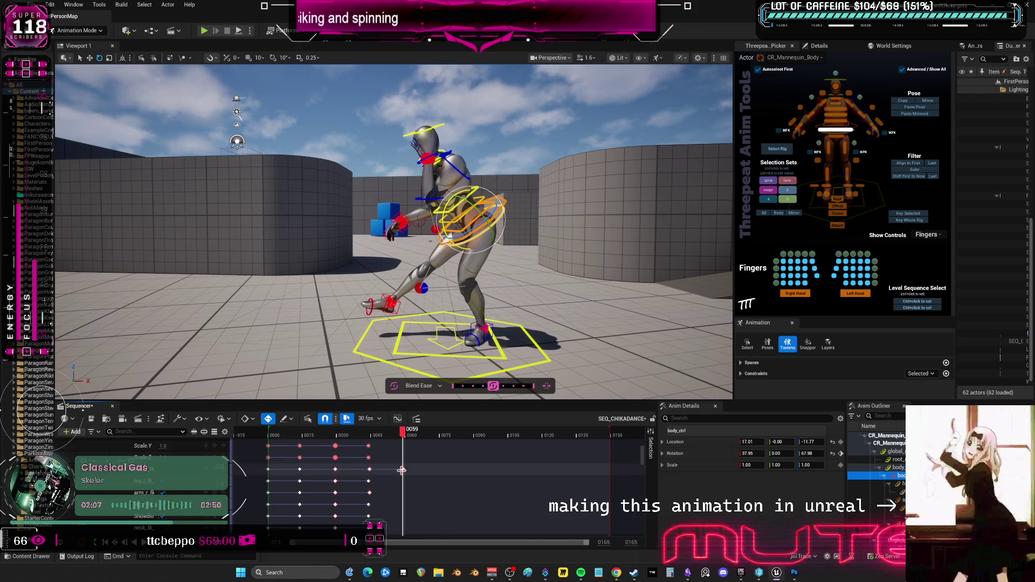
pyautogui.moveTo(404, 431)
pyautogui.mouseDown()
pyautogui.moveTo(376, 434)
pyautogui.moveTo(402, 443)
pyautogui.mouseUp()
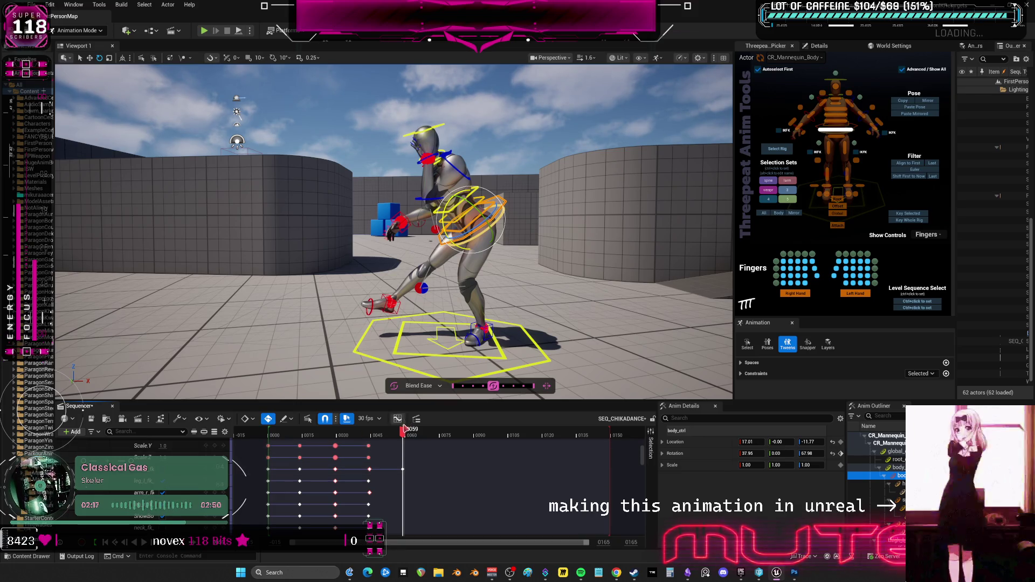
pyautogui.moveTo(403, 436)
pyautogui.mouseDown()
pyautogui.moveTo(363, 437)
pyautogui.moveTo(405, 443)
pyautogui.mouseUp()
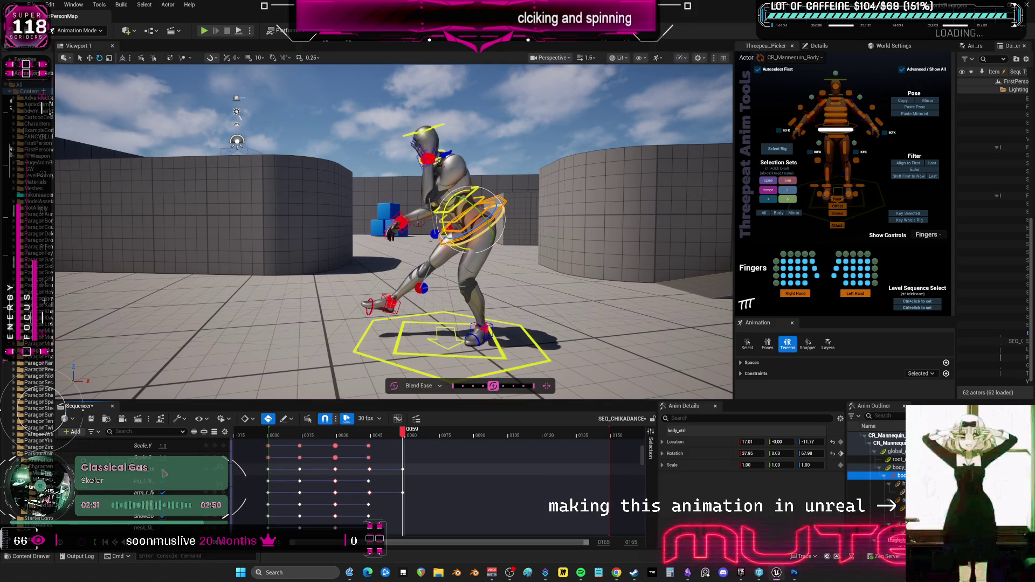
pyautogui.click(369, 470)
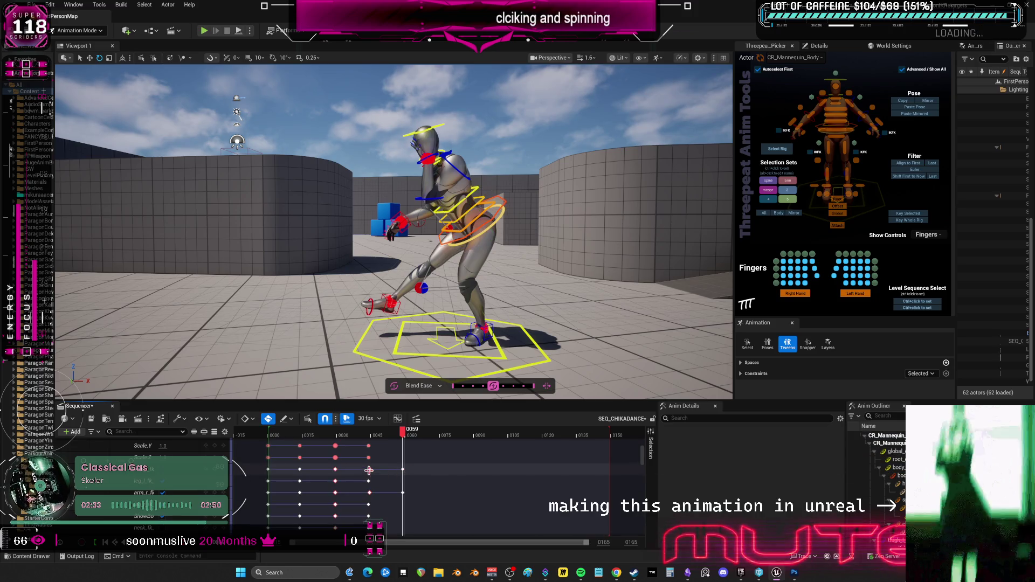
pyautogui.press(',')
pyautogui.moveTo(401, 434)
pyautogui.mouseDown()
pyautogui.moveTo(418, 432)
pyautogui.moveTo(228, 451)
pyautogui.moveTo(403, 481)
pyautogui.mouseUp()
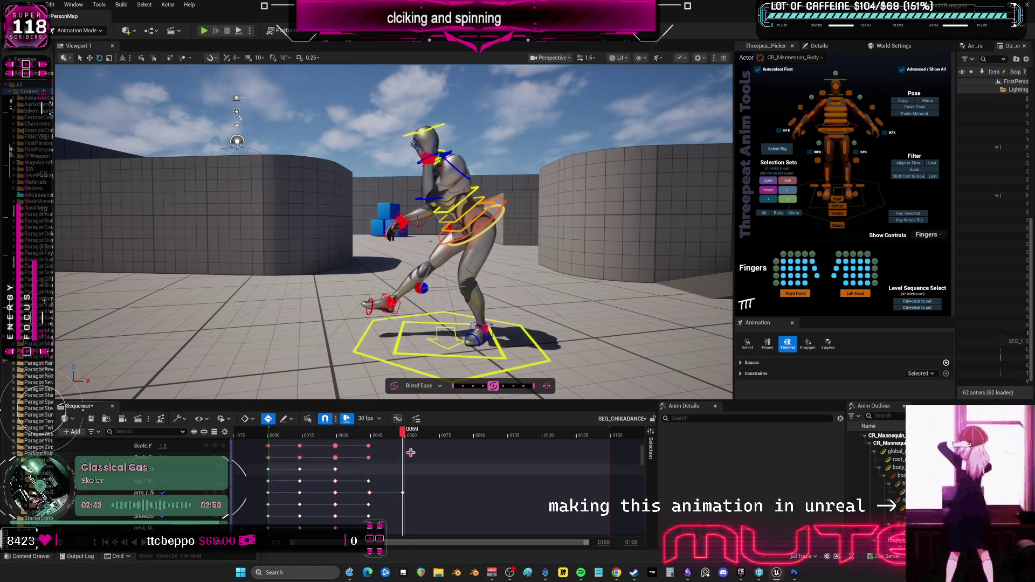
# Rotate the left forearm to lift the hand toward the head, checking frames 55 to 59
pyautogui.click(421, 163)
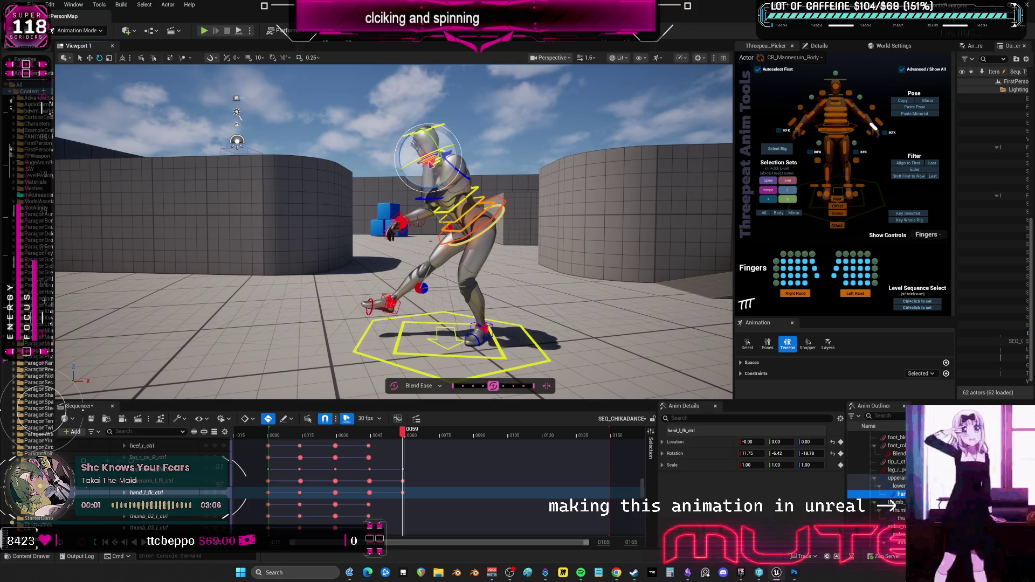
pyautogui.click(408, 187)
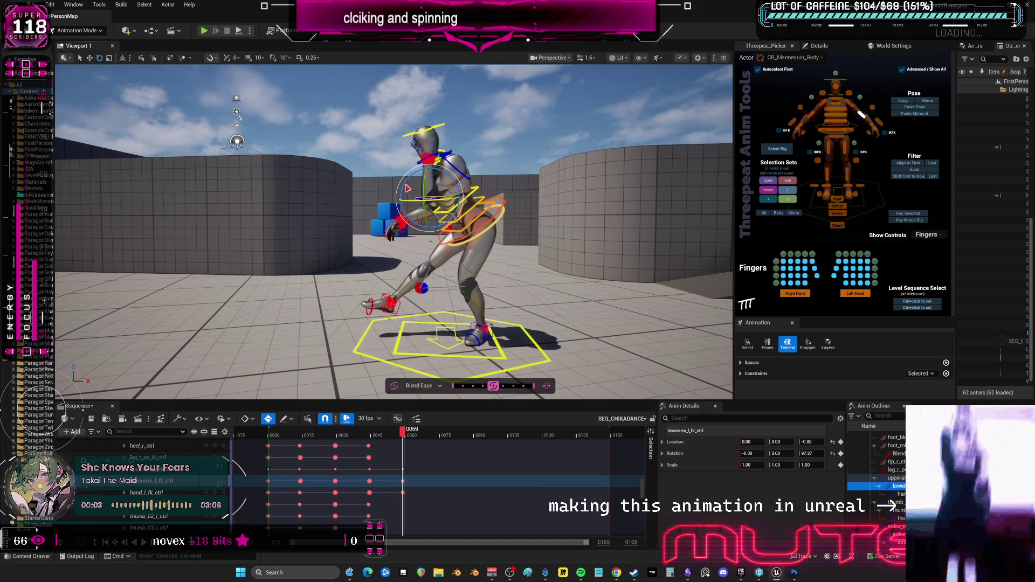
pyautogui.moveTo(405, 180); pyautogui.dragTo(399, 190)
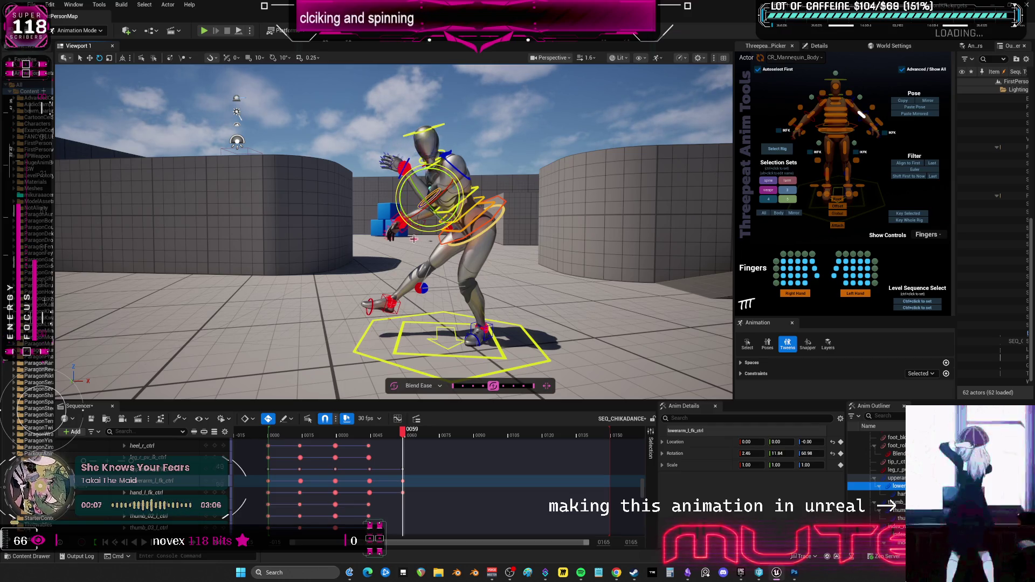
pyautogui.moveTo(404, 436)
pyautogui.mouseDown()
pyautogui.moveTo(363, 436)
pyautogui.moveTo(403, 437)
pyautogui.mouseUp()
pyautogui.moveTo(451, 175); pyautogui.dragTo(446, 174)
pyautogui.click(421, 155)
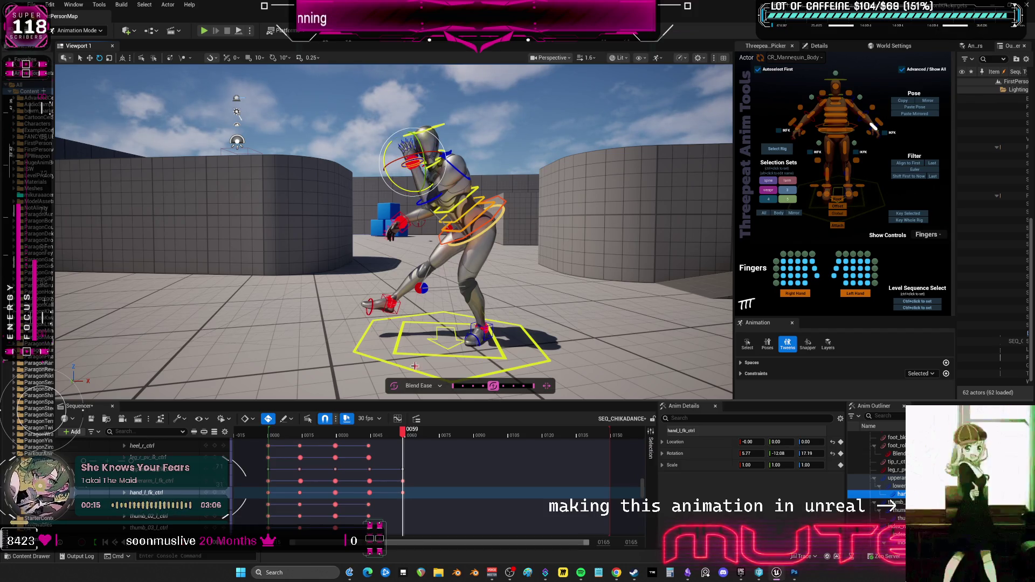
pyautogui.moveTo(403, 436)
pyautogui.mouseDown()
pyautogui.moveTo(362, 437)
pyautogui.moveTo(400, 447)
pyautogui.mouseUp()
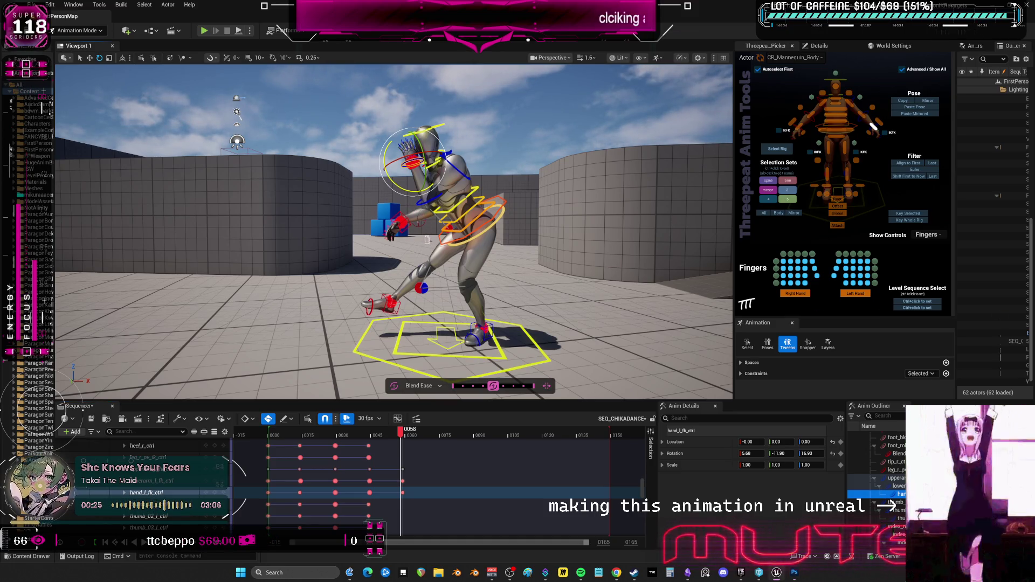
# Move hand_r_ik_ctrl closer to the hip at frame 59 and replay the motion
pyautogui.click(790, 123)
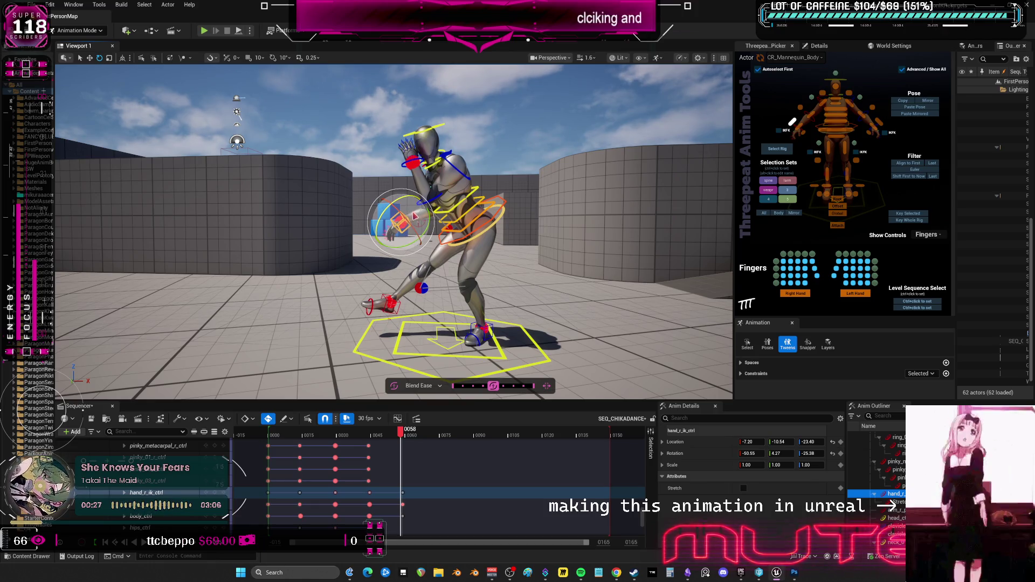
pyautogui.press('w')
pyautogui.moveTo(403, 191); pyautogui.dragTo(432, 229)
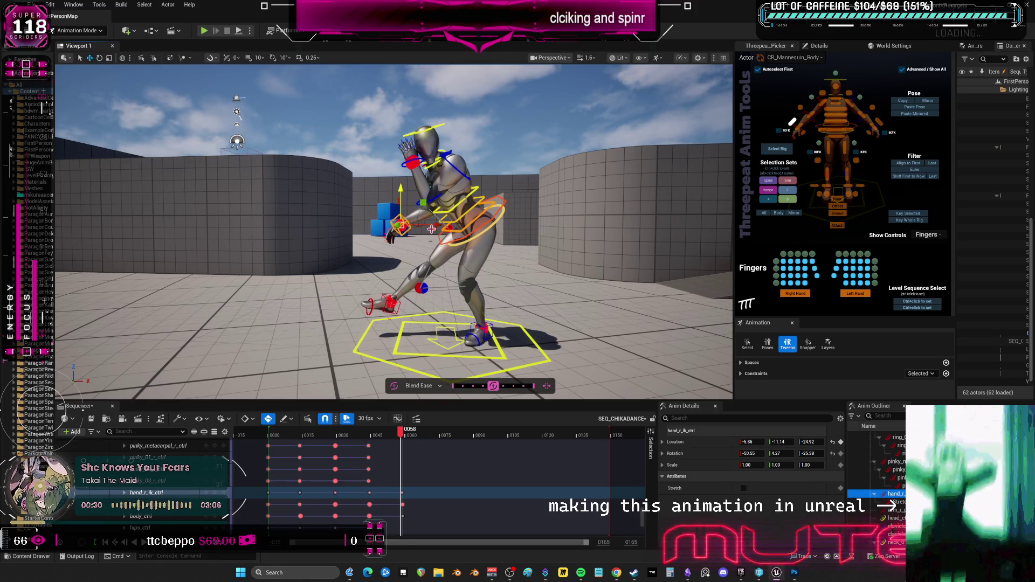
pyautogui.click(404, 437)
pyautogui.moveTo(426, 221)
pyautogui.mouseDown()
pyautogui.moveTo(420, 212)
pyautogui.moveTo(438, 227)
pyautogui.mouseUp()
pyautogui.moveTo(403, 435)
pyautogui.mouseDown()
pyautogui.moveTo(379, 449)
pyautogui.moveTo(406, 465)
pyautogui.mouseUp()
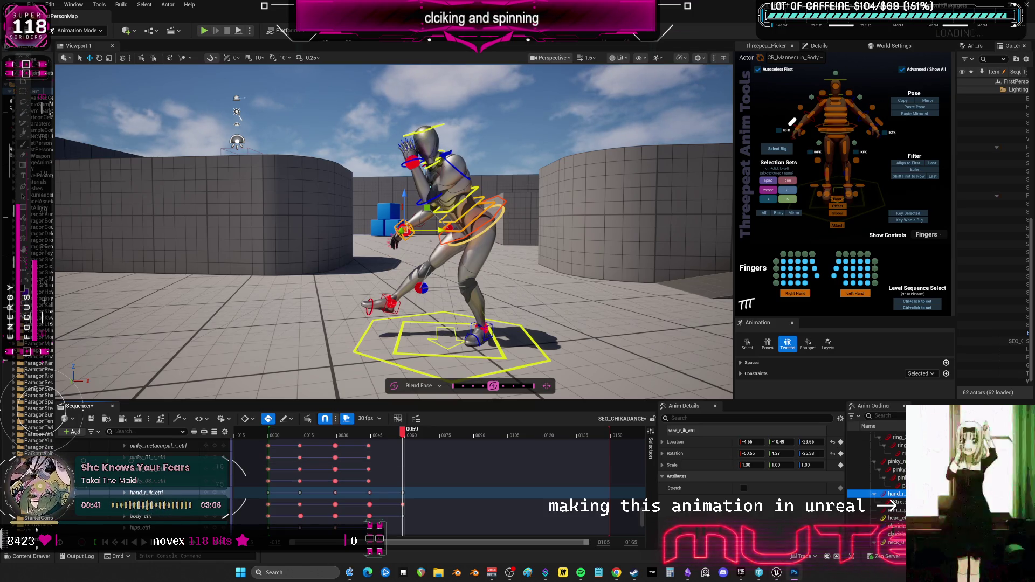
pyautogui.moveTo(403, 456)
pyautogui.mouseDown()
pyautogui.moveTo(369, 448)
pyautogui.moveTo(404, 456)
pyautogui.mouseUp()
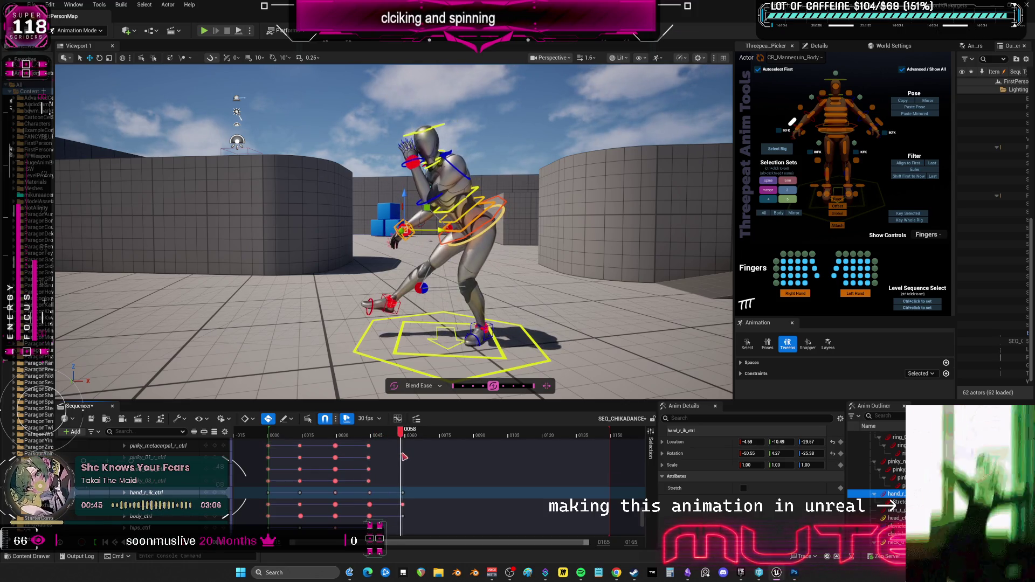
pyautogui.click(506, 200)
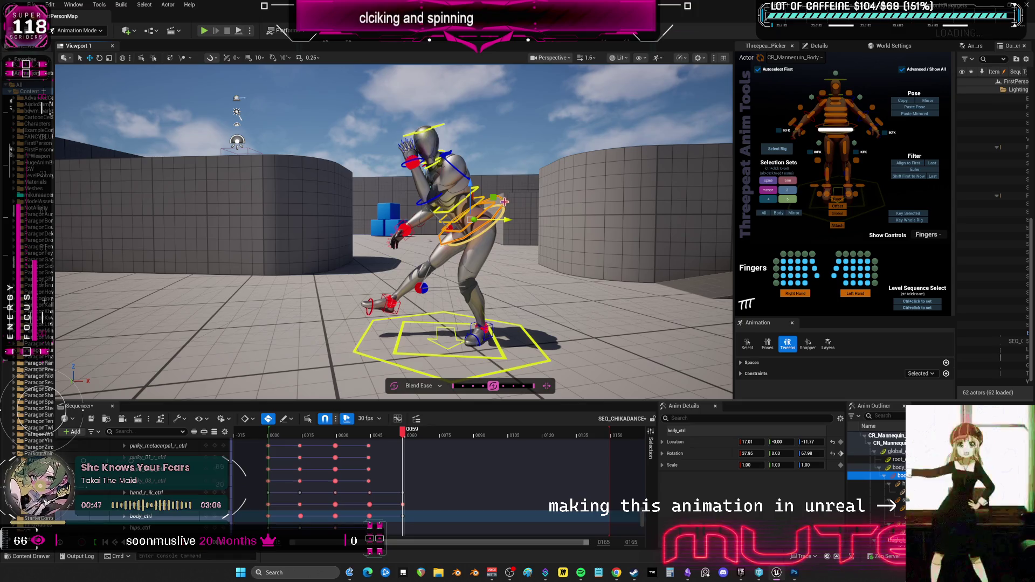
# Shift the hip body_ctrl slightly sideways and preview frames 45 to 56
pyautogui.click(485, 196)
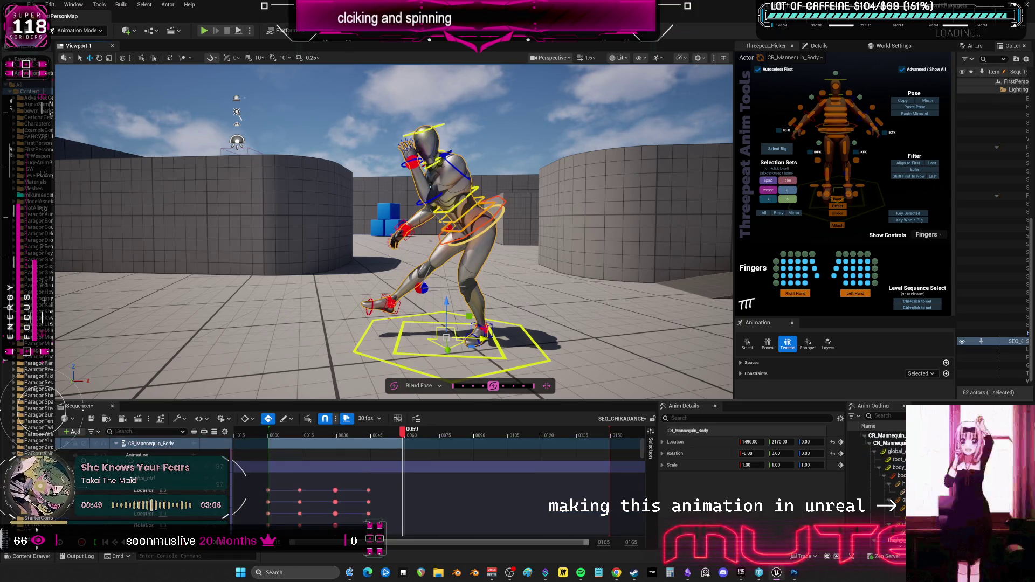
pyautogui.click(486, 196)
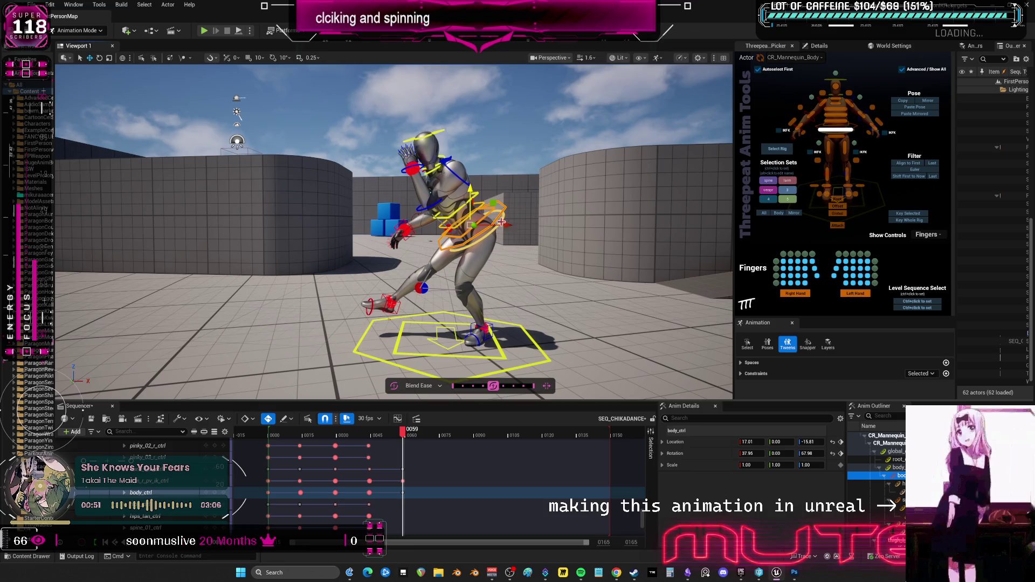
pyautogui.moveTo(505, 225); pyautogui.dragTo(510, 227)
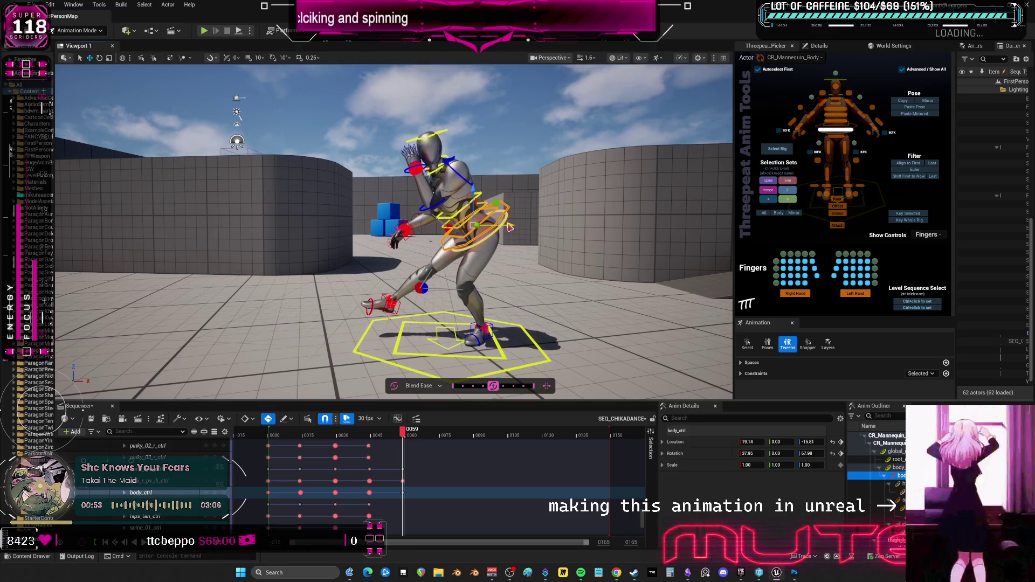
pyautogui.click(396, 305)
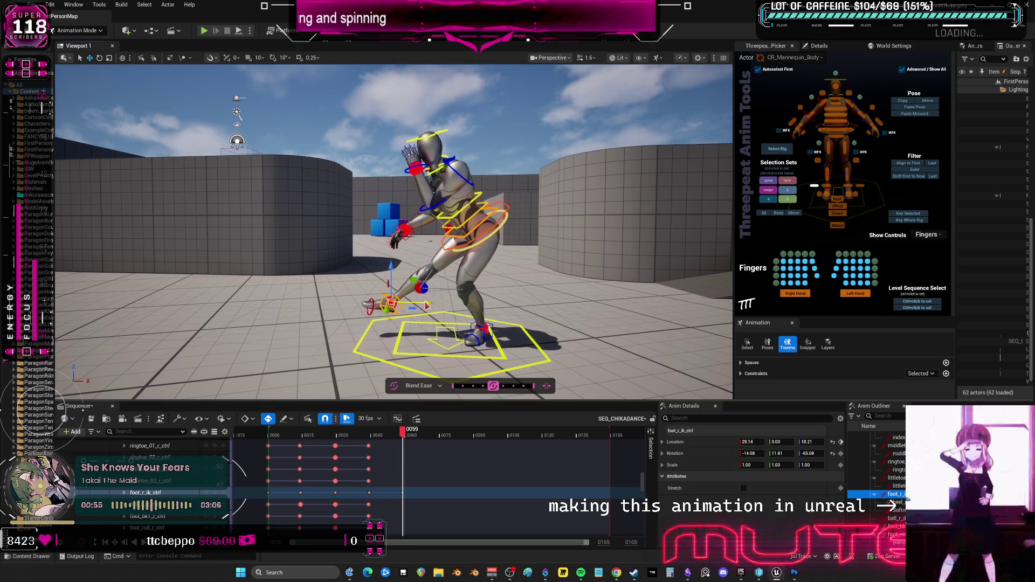
pyautogui.moveTo(404, 435)
pyautogui.mouseDown()
pyautogui.moveTo(370, 438)
pyautogui.moveTo(403, 448)
pyautogui.mouseUp()
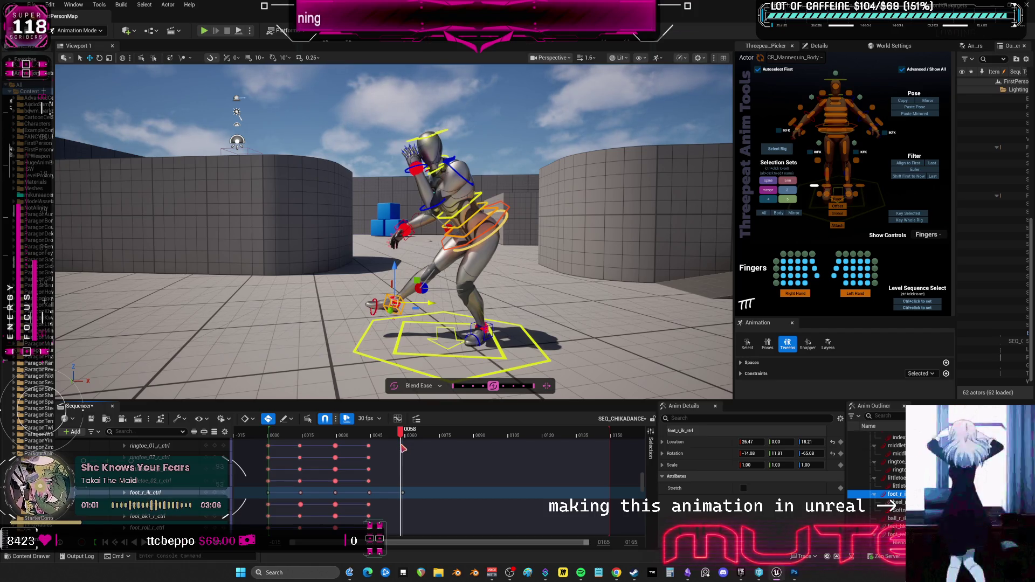
# Raise the right knee pole-vector target, previewing the motion up to frame 60
pyautogui.click(436, 289)
pyautogui.click(446, 286)
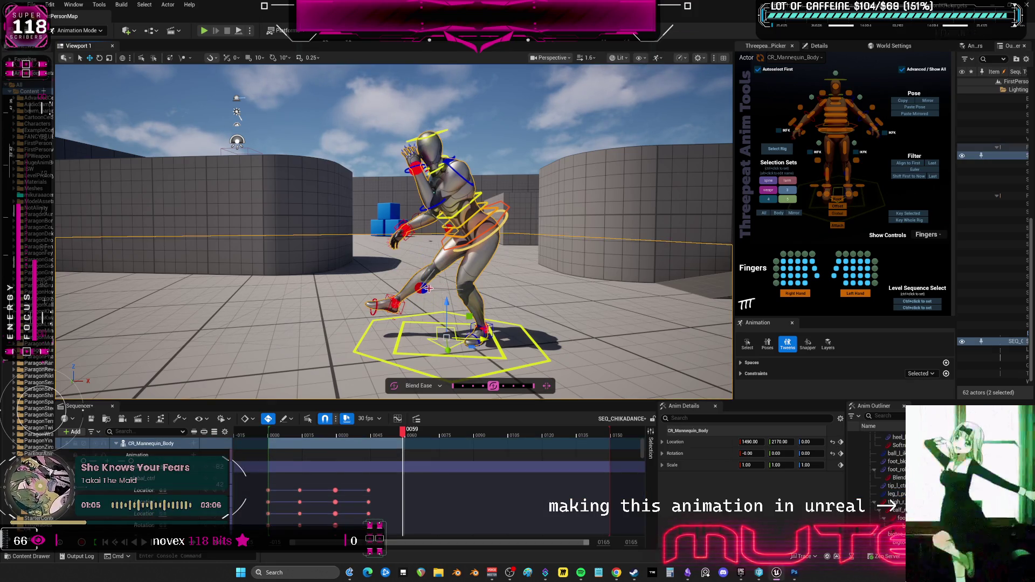
pyautogui.click(444, 289)
pyautogui.click(426, 289)
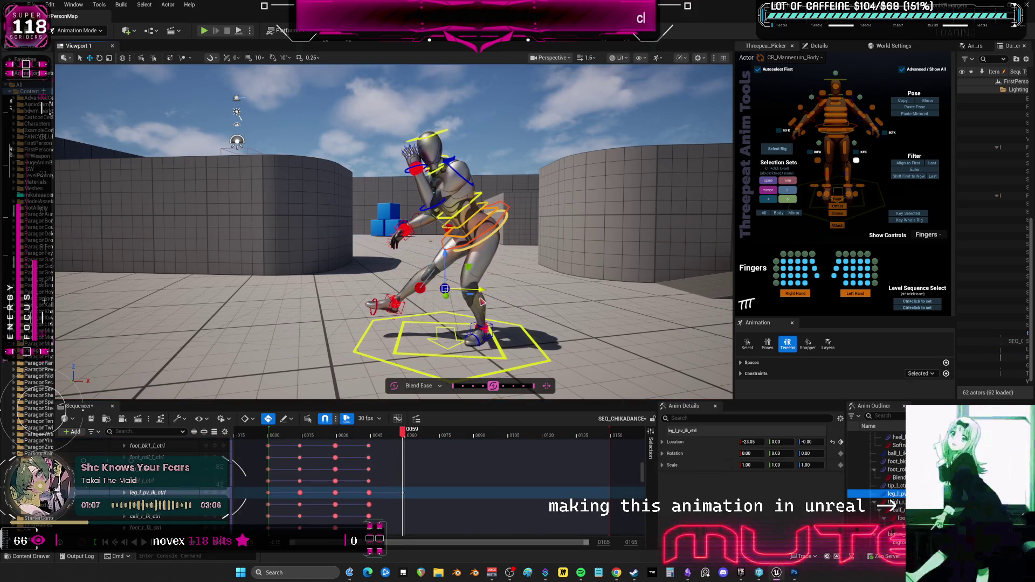
pyautogui.moveTo(587, 300); pyautogui.dragTo(583, 302)
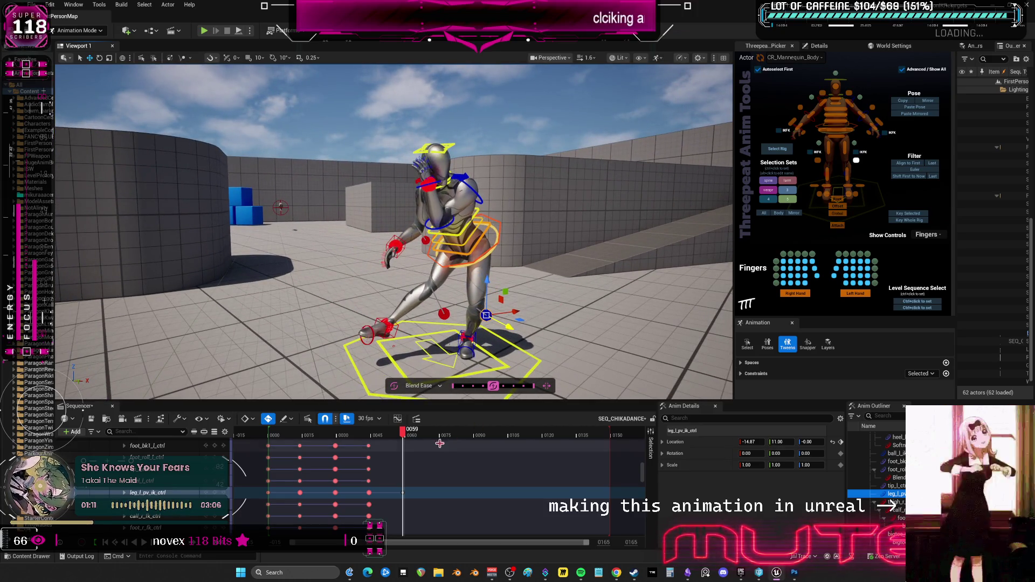
pyautogui.press('Left')
pyautogui.press('Left')
pyautogui.press('Left')
pyautogui.moveTo(396, 434)
pyautogui.mouseDown()
pyautogui.moveTo(364, 437)
pyautogui.moveTo(399, 440)
pyautogui.moveTo(407, 443)
pyautogui.moveTo(382, 447)
pyautogui.moveTo(403, 451)
pyautogui.mouseUp()
pyautogui.click(444, 313)
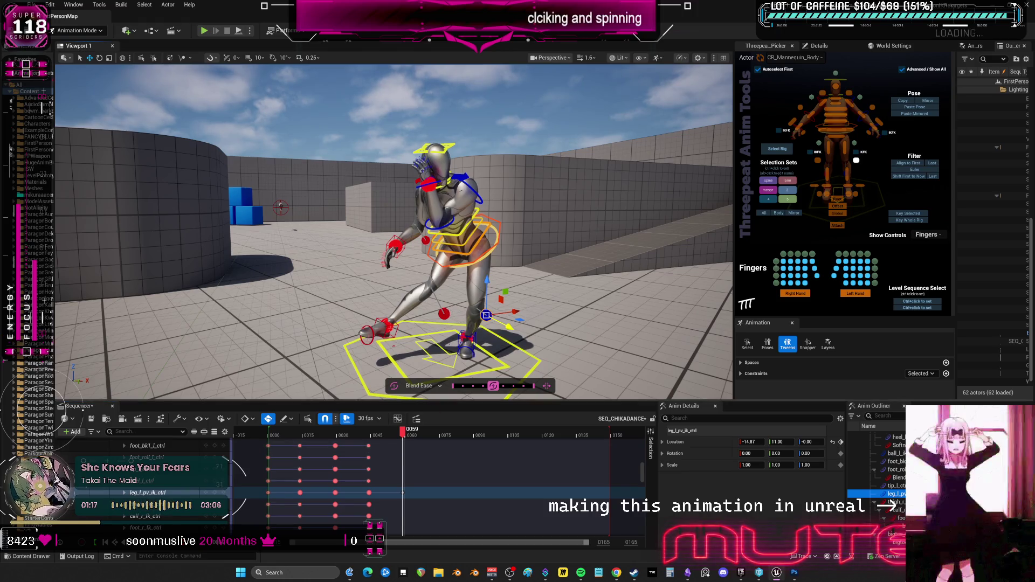
pyautogui.moveTo(441, 279)
pyautogui.mouseDown()
pyautogui.moveTo(445, 272)
pyautogui.moveTo(439, 296)
pyautogui.moveTo(433, 277)
pyautogui.moveTo(456, 279)
pyautogui.mouseUp()
pyautogui.moveTo(403, 430)
pyautogui.mouseDown()
pyautogui.moveTo(369, 431)
pyautogui.moveTo(415, 434)
pyautogui.moveTo(399, 435)
pyautogui.mouseUp()
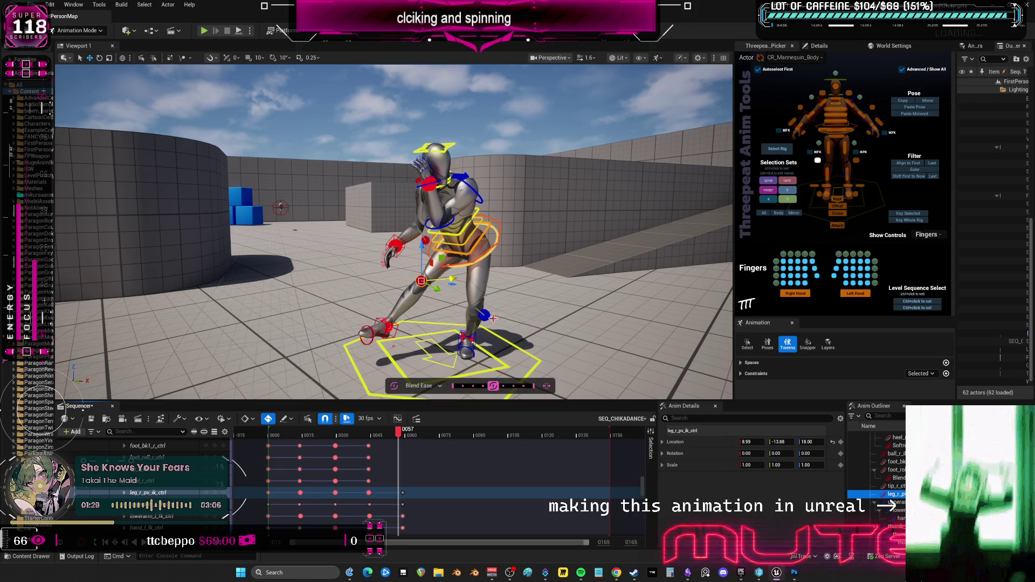
pyautogui.click(402, 434)
# Push the left knee pole-vector control outward to -28.50, -0.86, 0.17 on frame 59
pyautogui.click(481, 312)
pyautogui.moveTo(477, 310); pyautogui.dragTo(453, 310)
pyautogui.moveTo(386, 429)
pyautogui.mouseDown()
pyautogui.moveTo(376, 431)
pyautogui.moveTo(402, 431)
pyautogui.mouseUp()
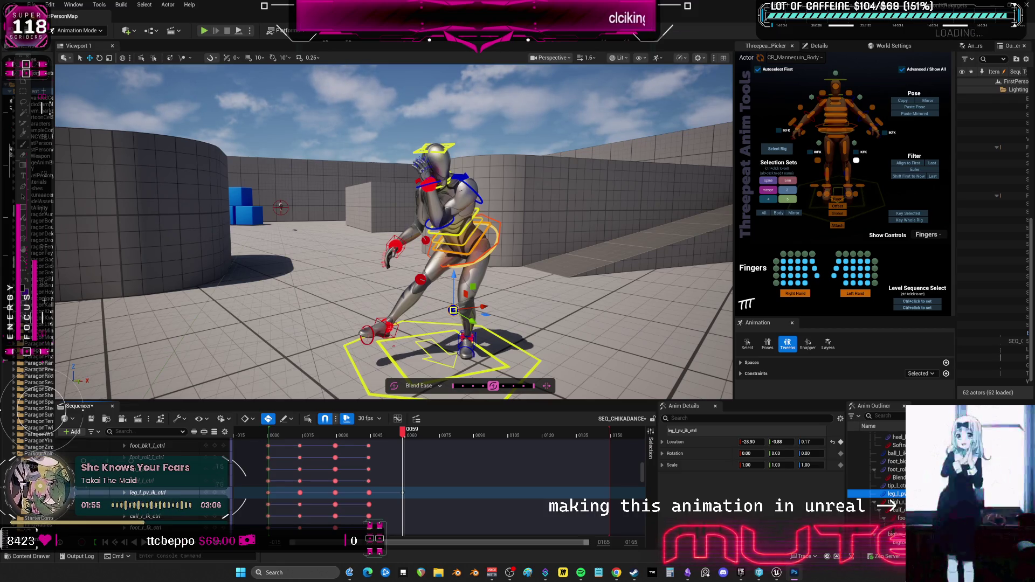
pyautogui.moveTo(485, 324); pyautogui.dragTo(494, 349)
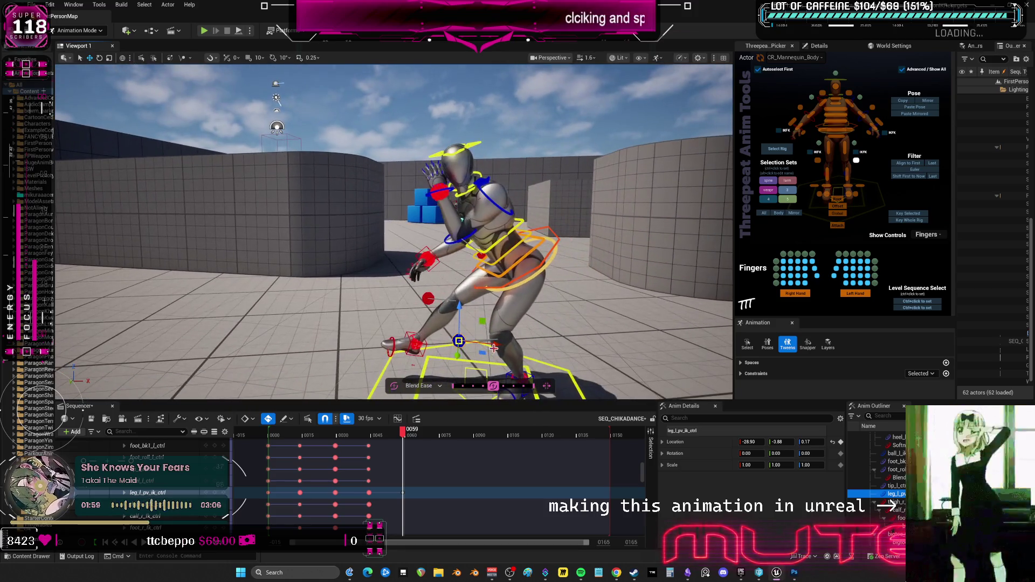
pyautogui.moveTo(399, 440)
pyautogui.mouseDown()
pyautogui.moveTo(381, 445)
pyautogui.moveTo(403, 447)
pyautogui.mouseUp()
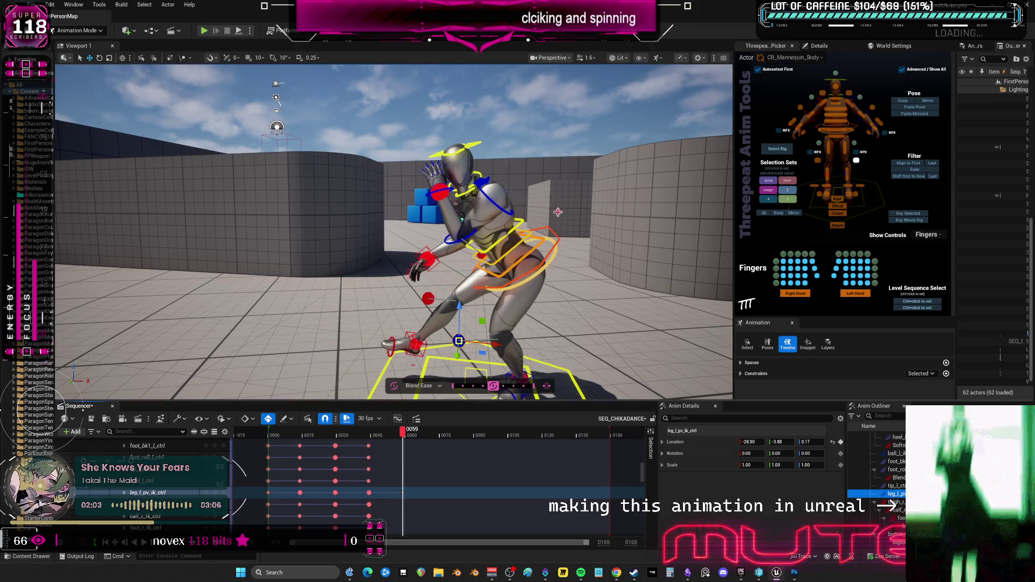
pyautogui.click(527, 215)
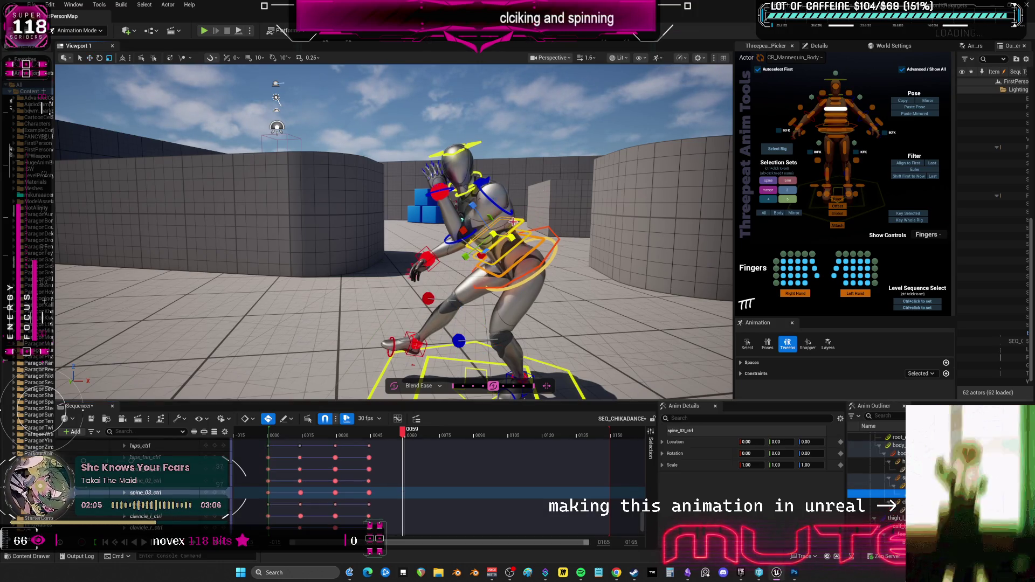
# Rotate spine_03_ctrl to -9.90, 4.85, 8.14 and scrub frames 57 to 59 to check the lean
pyautogui.press('e')
pyautogui.moveTo(516, 232); pyautogui.dragTo(477, 205)
pyautogui.moveTo(401, 433)
pyautogui.mouseDown()
pyautogui.moveTo(377, 435)
pyautogui.moveTo(405, 439)
pyautogui.mouseUp()
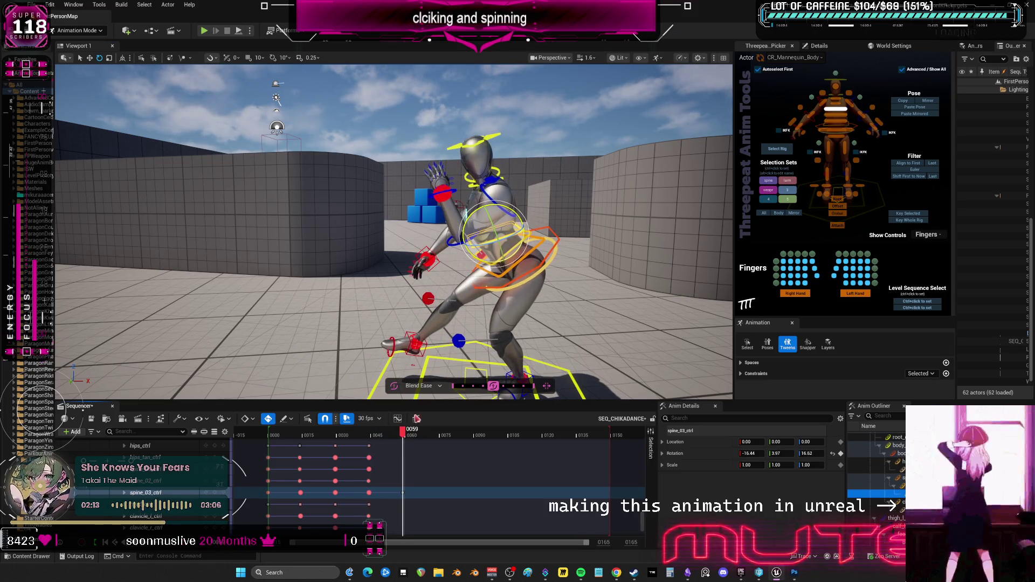
pyautogui.moveTo(519, 220); pyautogui.dragTo(514, 231)
pyautogui.moveTo(403, 434)
pyautogui.mouseDown()
pyautogui.moveTo(376, 435)
pyautogui.moveTo(402, 441)
pyautogui.mouseUp()
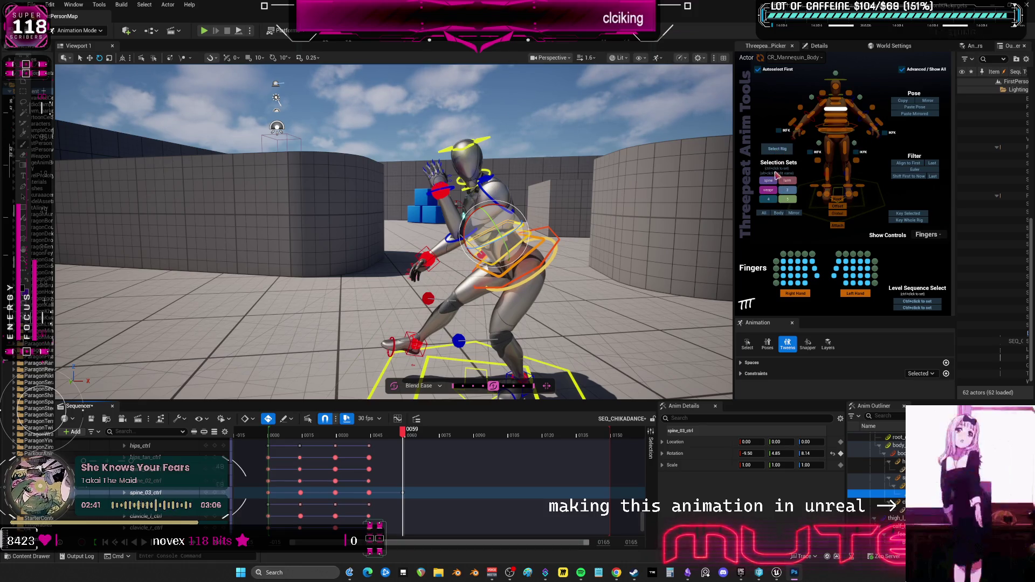
# Apply the mirrored pose to all rig controls at frame 60 and inspect it
pyautogui.click(764, 213)
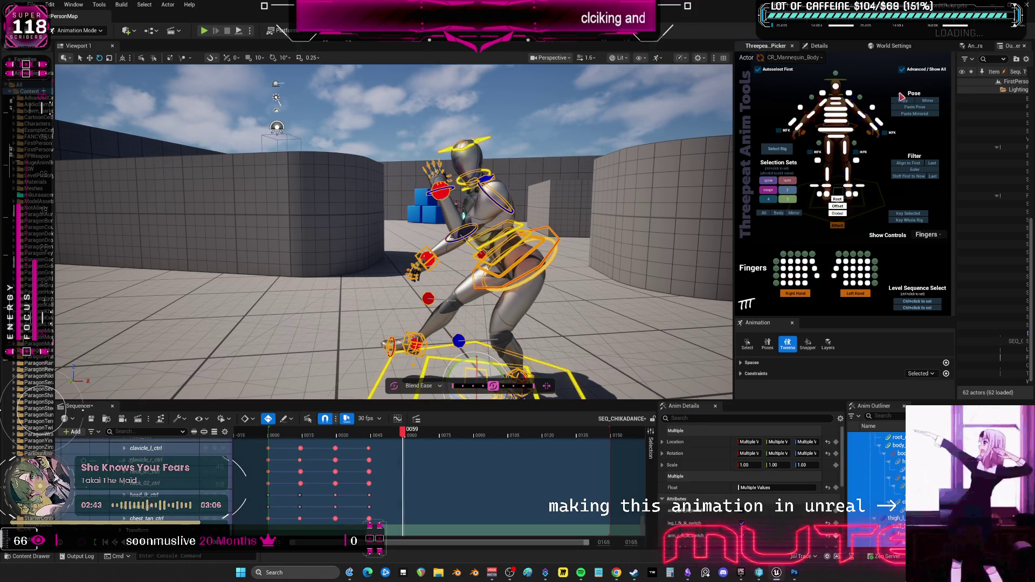
pyautogui.press('Right')
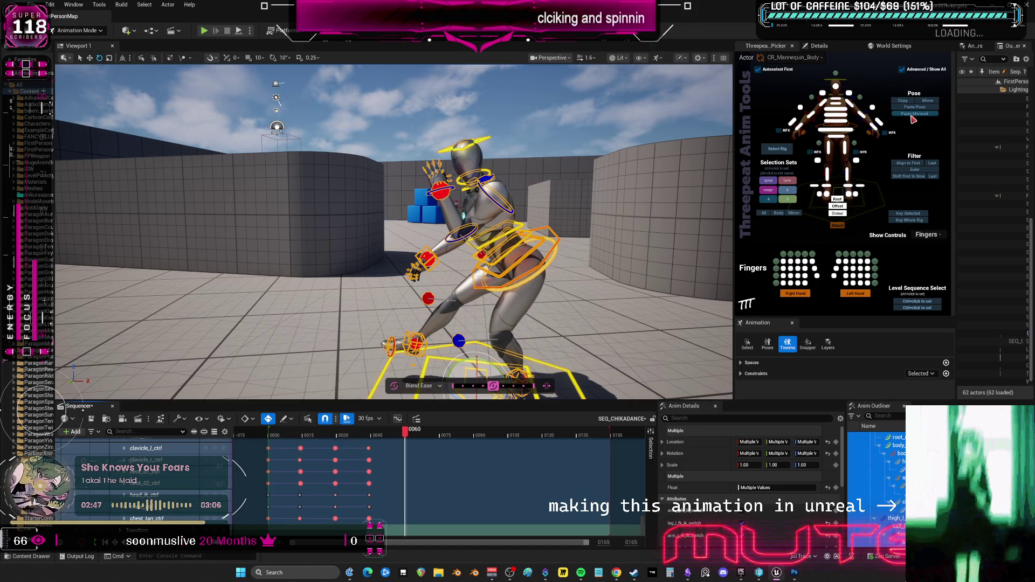
pyautogui.click(914, 114)
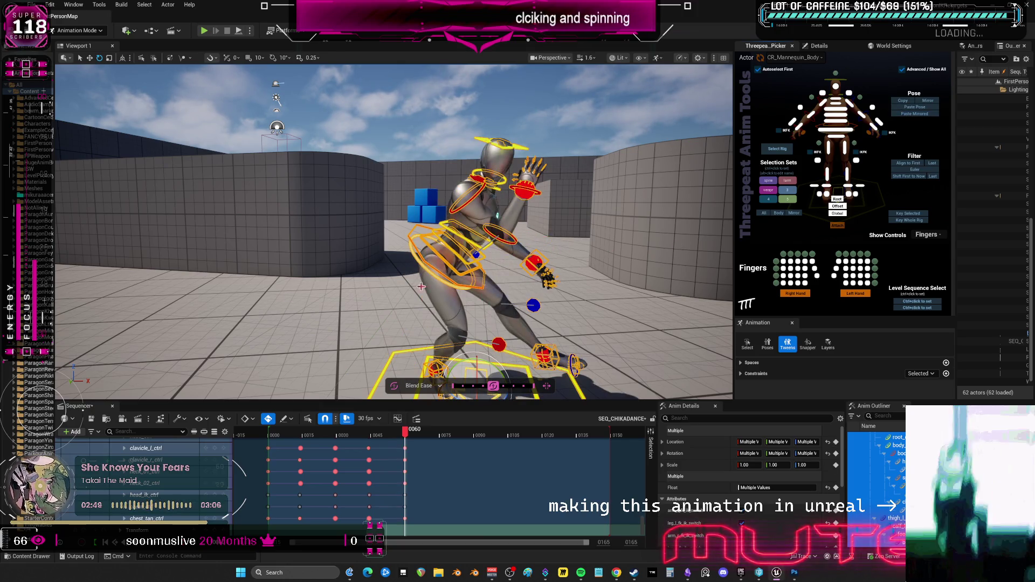
pyautogui.moveTo(584, 255); pyautogui.dragTo(578, 259)
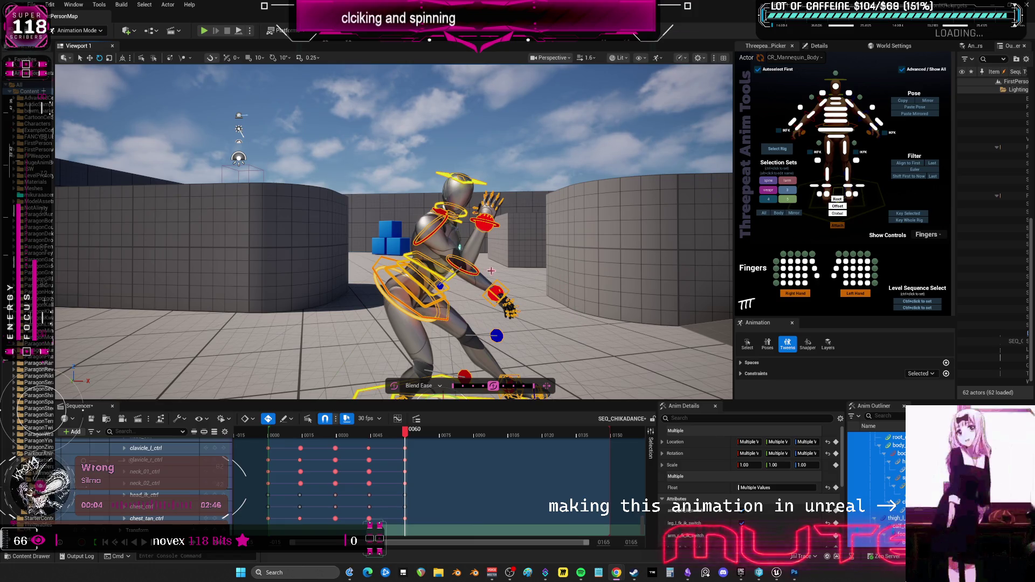
# Rotate upperarm_r_fk_ctrl to swing the right arm out forward
pyautogui.moveTo(505, 252); pyautogui.dragTo(498, 251)
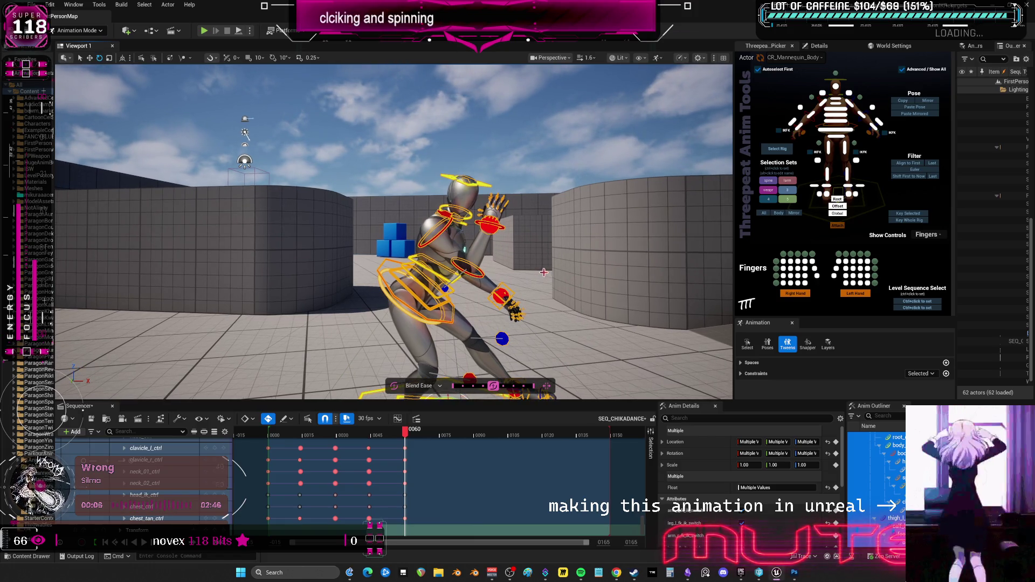
pyautogui.scroll(5, 543, 272)
pyautogui.click(501, 253)
pyautogui.moveTo(501, 253)
pyautogui.mouseDown()
pyautogui.moveTo(492, 264)
pyautogui.moveTo(498, 255)
pyautogui.mouseUp()
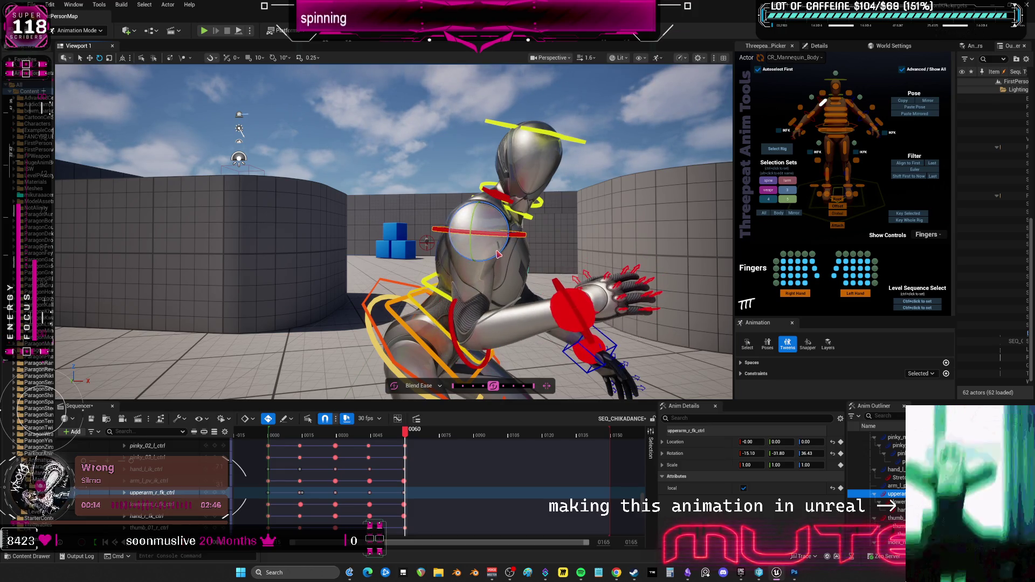
# Twist the body_ctrl at the pelvis slightly
pyautogui.scroll(-3, 566, 252)
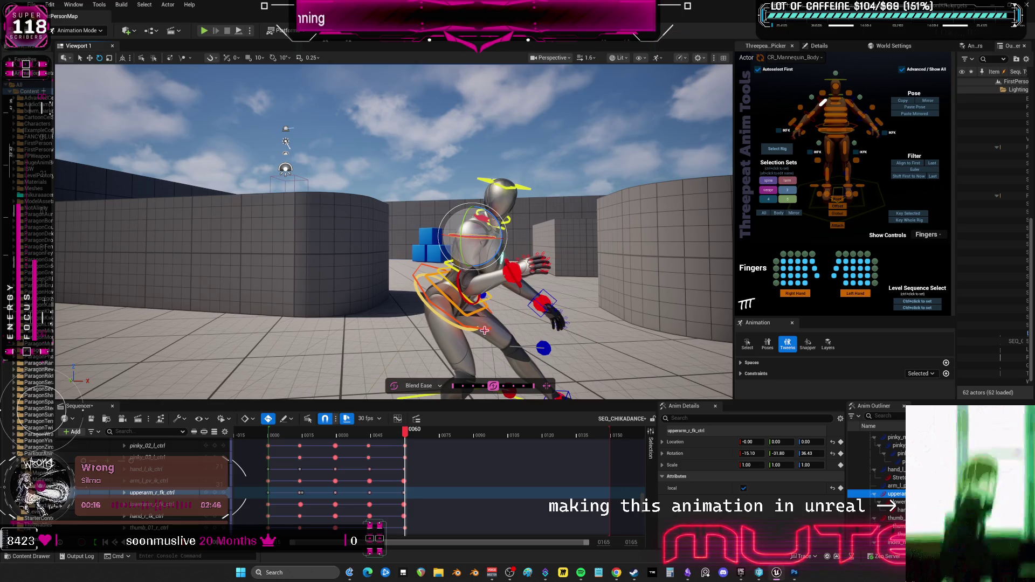
pyautogui.click(486, 326)
pyautogui.moveTo(485, 302); pyautogui.dragTo(482, 302)
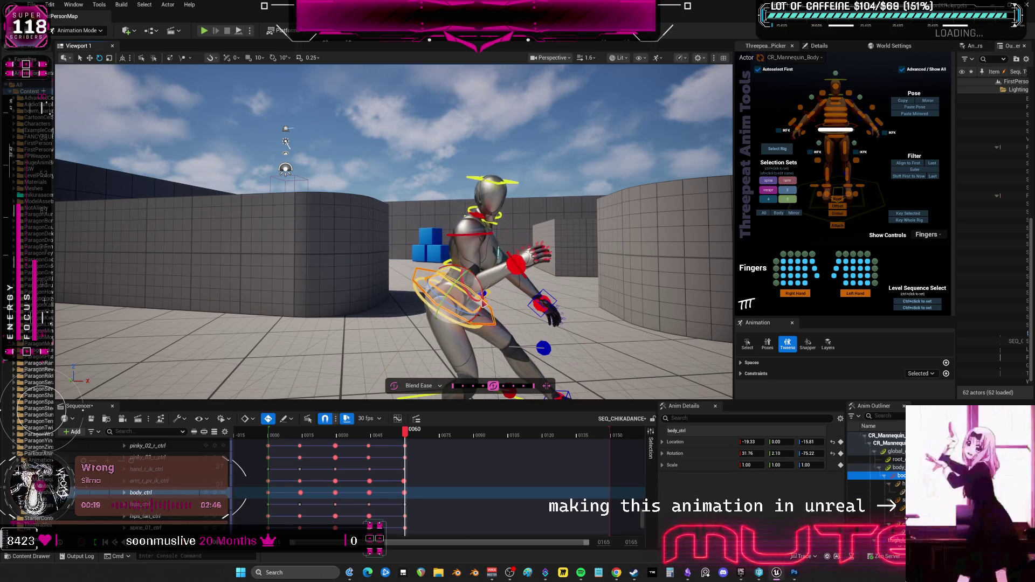
pyautogui.click(561, 293)
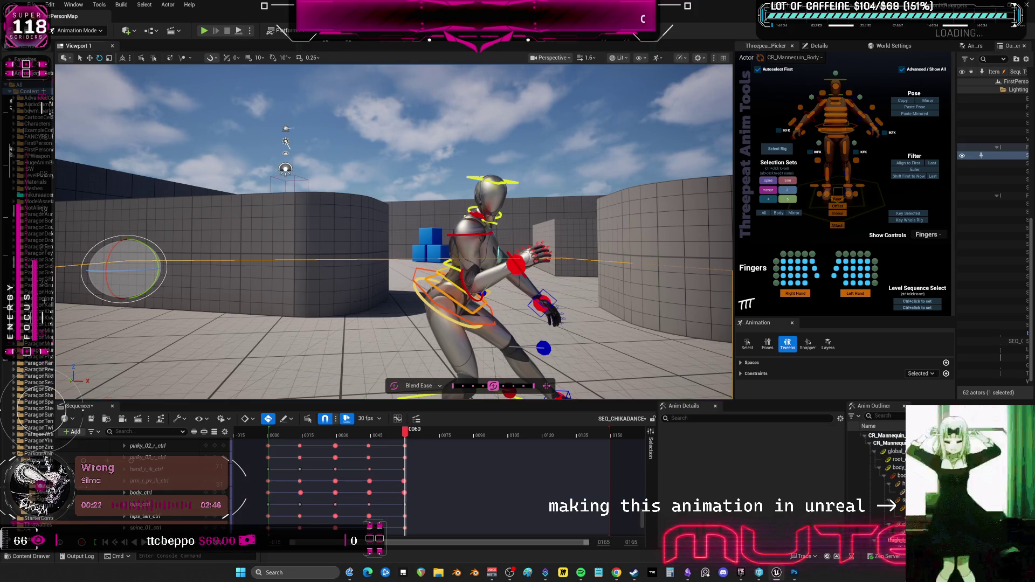
# Raise hand_l_ik_ctrl and rotate the left hand to a new angle
pyautogui.click(545, 302)
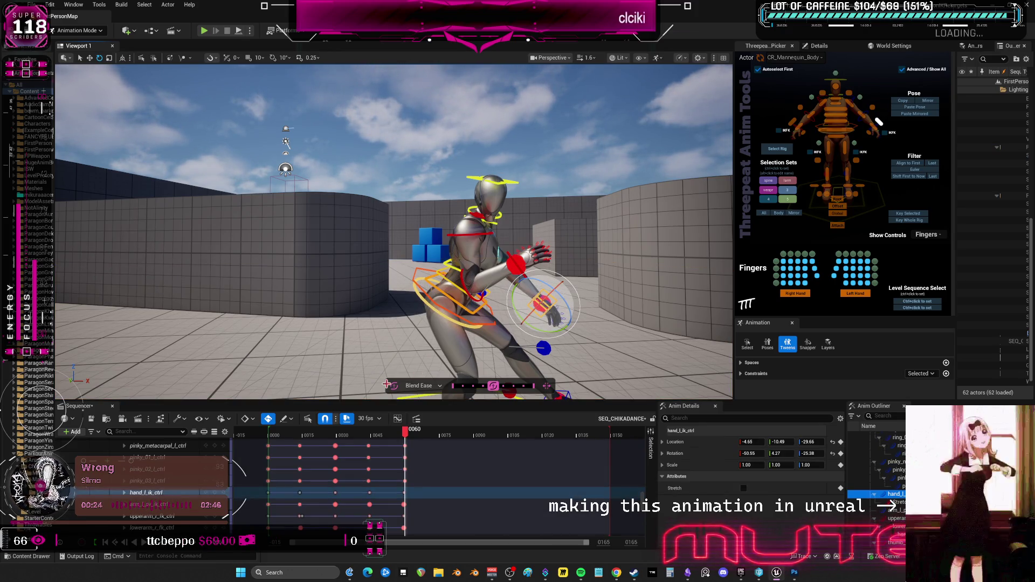
pyautogui.press('w')
pyautogui.moveTo(540, 293); pyautogui.dragTo(528, 224)
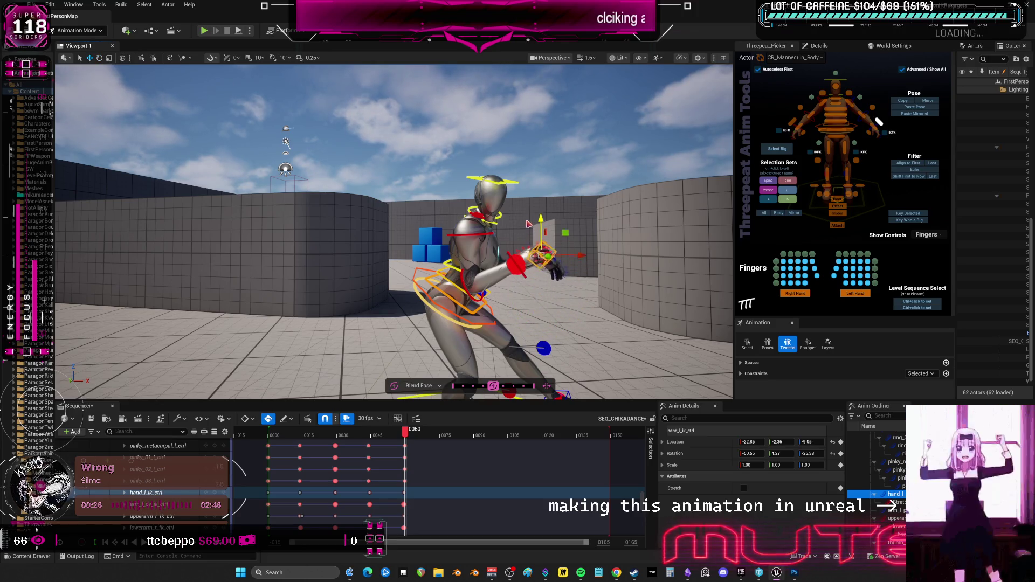
pyautogui.press('e')
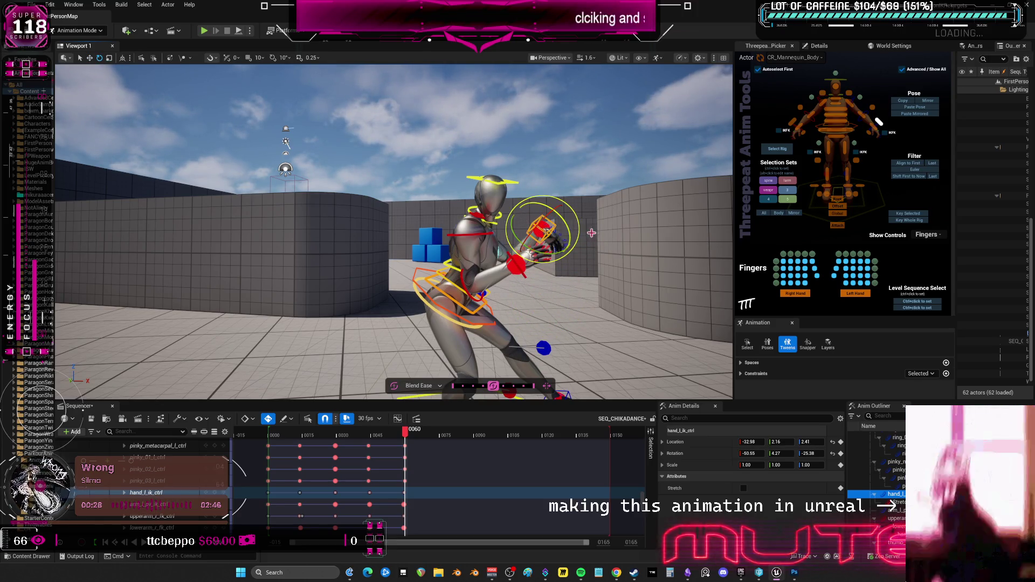
pyautogui.moveTo(567, 243)
pyautogui.mouseDown()
pyautogui.moveTo(552, 193)
pyautogui.moveTo(531, 228)
pyautogui.moveTo(544, 215)
pyautogui.moveTo(512, 211)
pyautogui.moveTo(350, 362)
pyautogui.mouseUp()
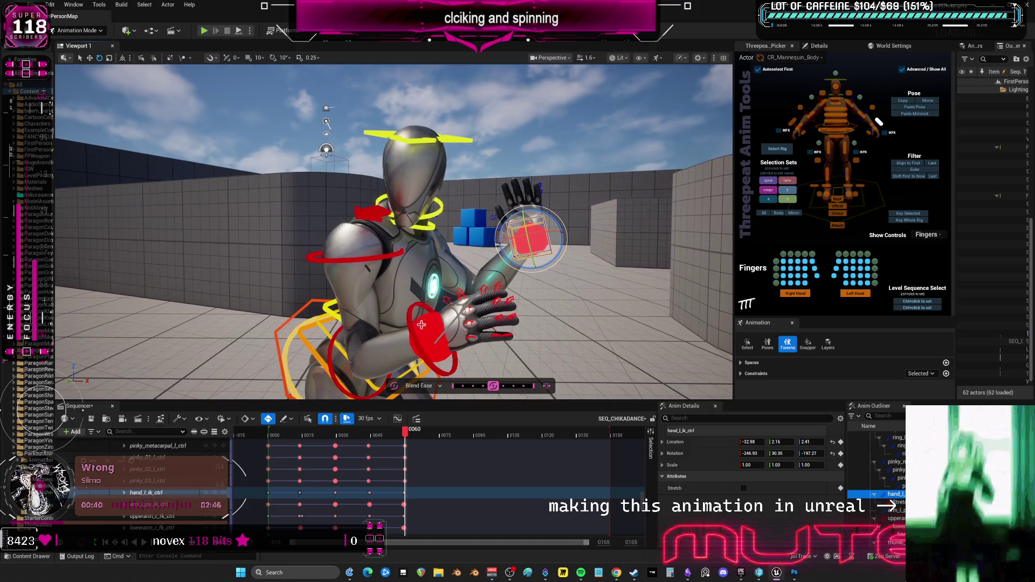
# Rotate the right upper arm and swing the right forearm and hand down
pyautogui.click(337, 362)
pyautogui.click(335, 362)
pyautogui.click(332, 258)
pyautogui.click(331, 258)
pyautogui.moveTo(335, 260)
pyautogui.mouseDown()
pyautogui.moveTo(366, 285)
pyautogui.moveTo(353, 261)
pyautogui.moveTo(370, 253)
pyautogui.mouseUp()
pyautogui.click(354, 350)
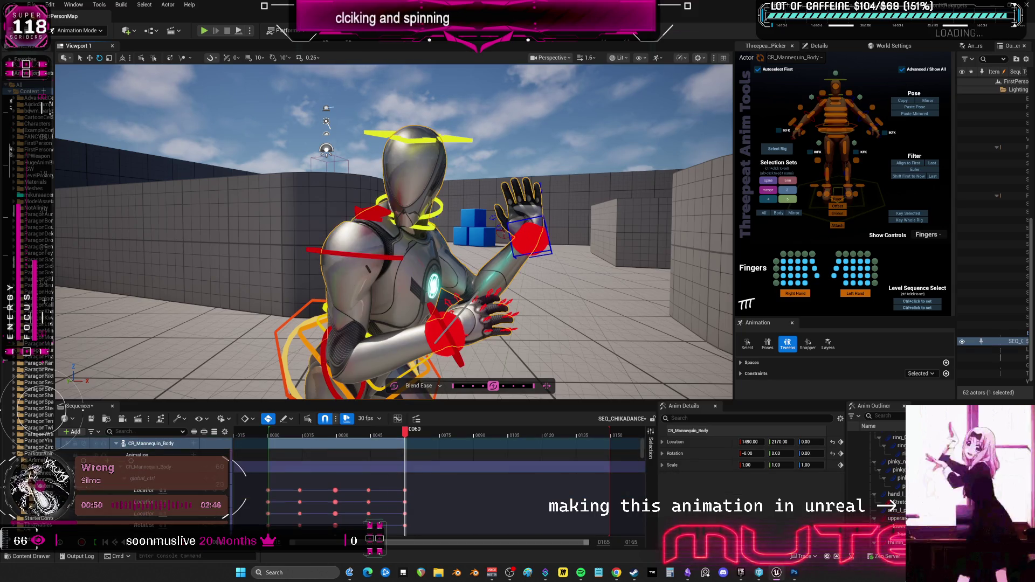
pyautogui.moveTo(354, 351)
pyautogui.mouseDown()
pyautogui.moveTo(360, 372)
pyautogui.moveTo(410, 364)
pyautogui.mouseUp()
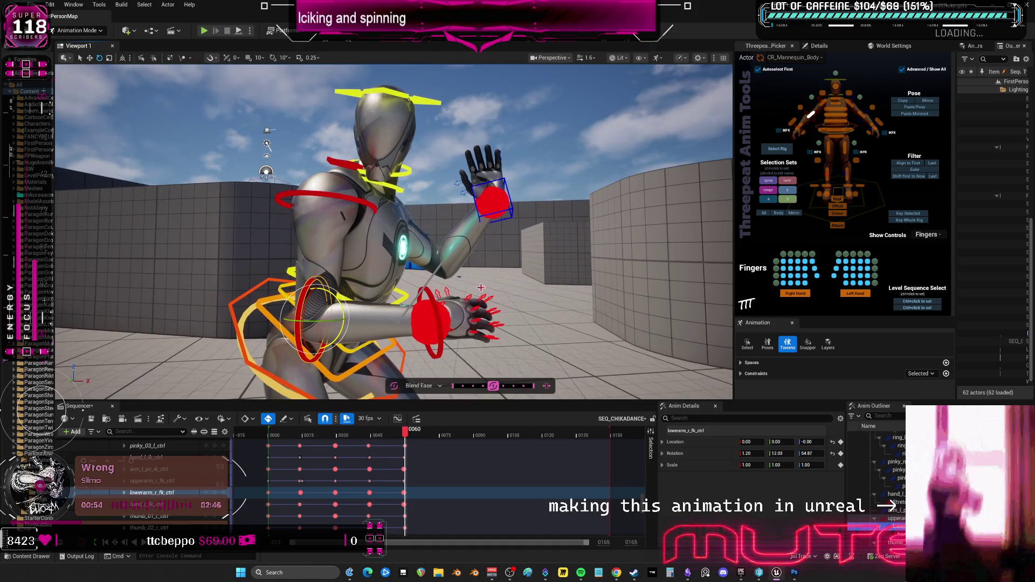
# Frame the whole mannequin and orbit to its front, picking the left-arm controls
pyautogui.moveTo(406, 213)
pyautogui.mouseDown()
pyautogui.moveTo(535, 157)
pyautogui.moveTo(463, 194)
pyautogui.moveTo(450, 225)
pyautogui.mouseUp()
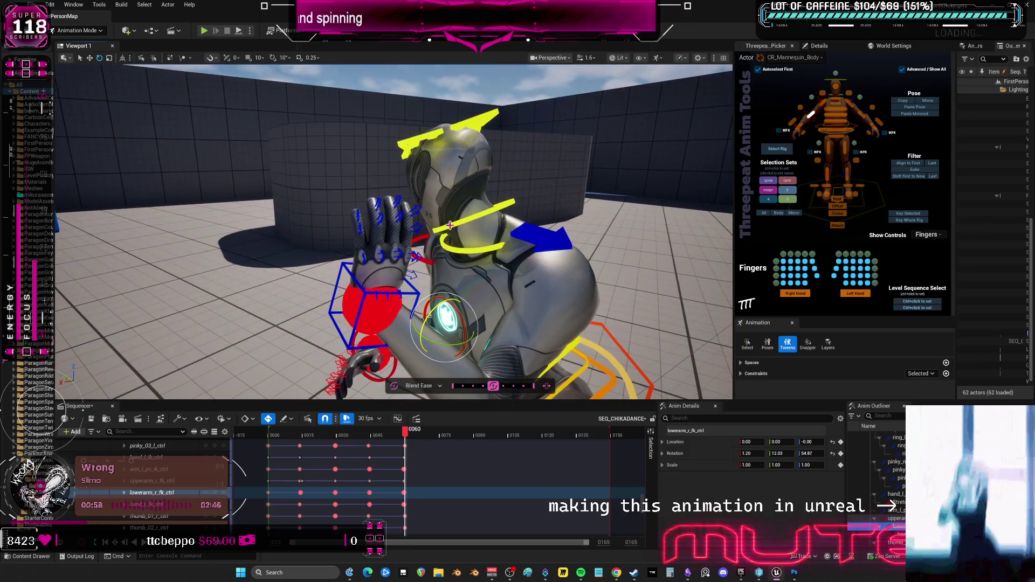
pyautogui.click(566, 251)
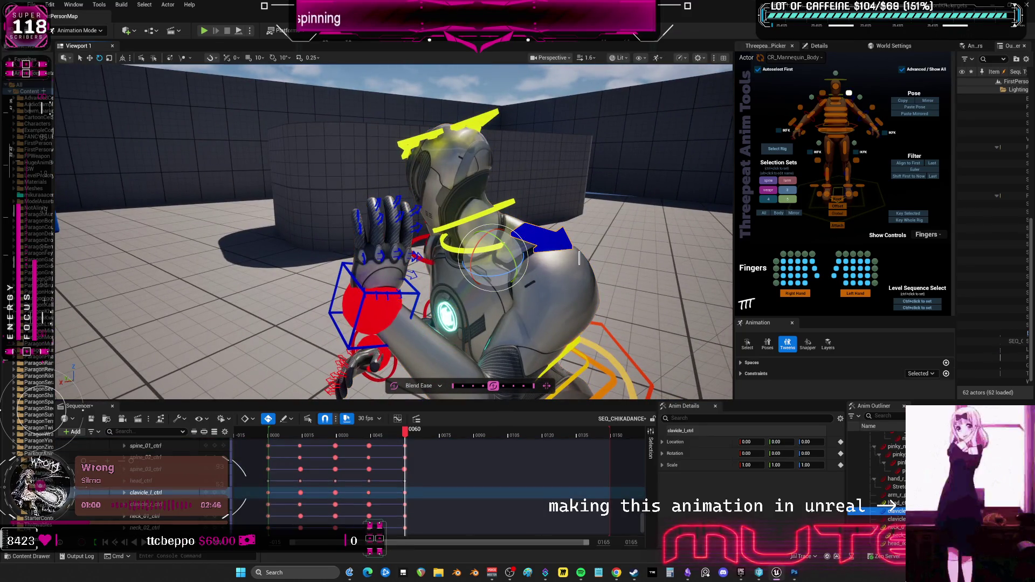
pyautogui.click(578, 258)
pyautogui.press('f')
pyautogui.click(457, 236)
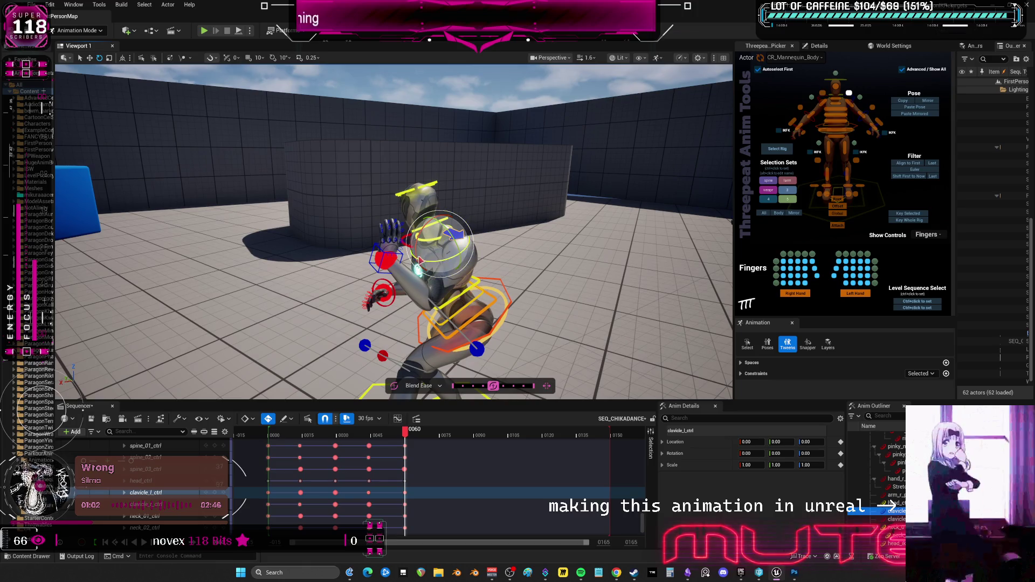
pyautogui.click(388, 258)
pyautogui.press('w')
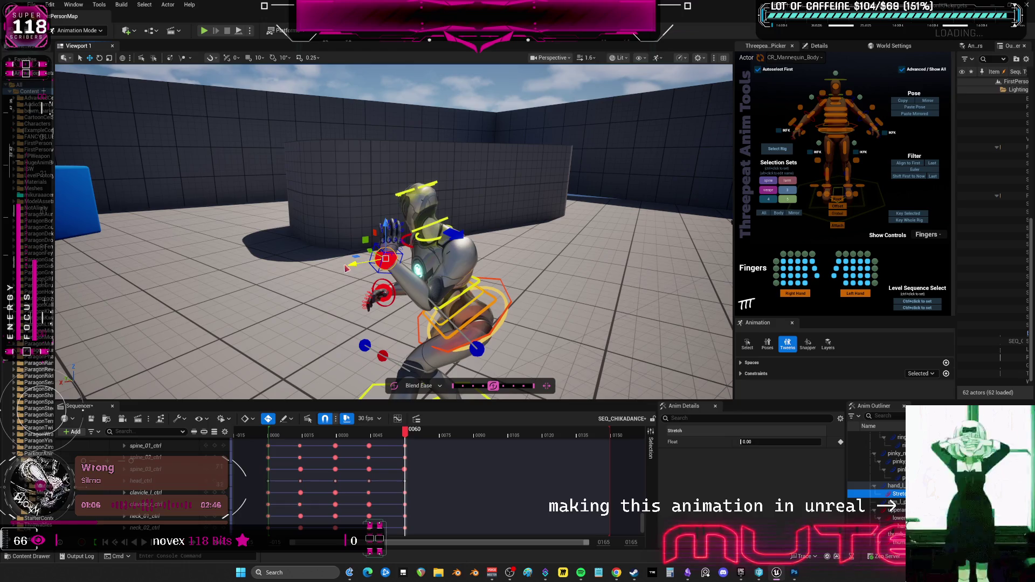
pyautogui.click(479, 351)
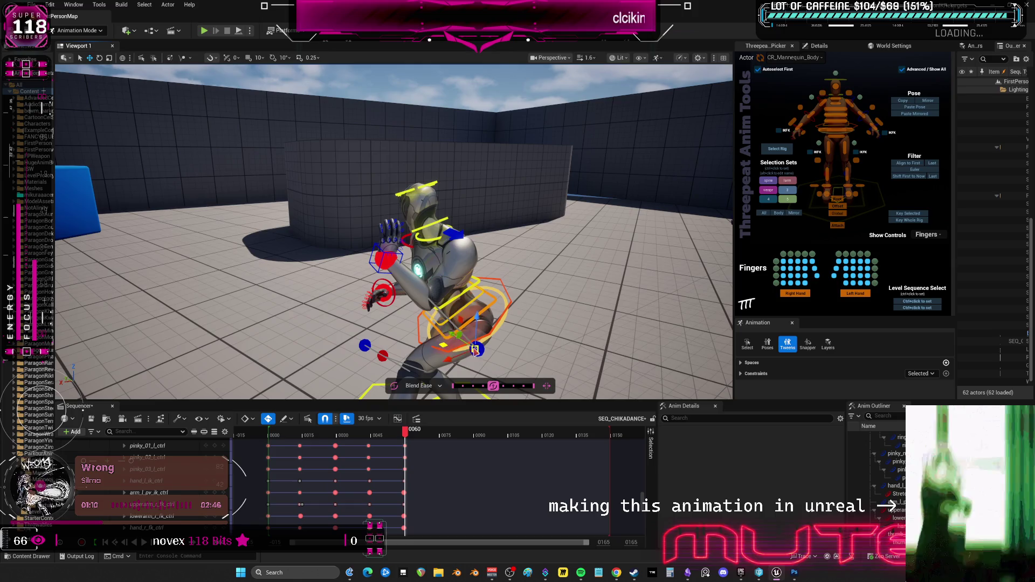
pyautogui.moveTo(477, 350)
pyautogui.mouseDown()
pyautogui.moveTo(381, 342)
pyautogui.moveTo(432, 298)
pyautogui.mouseUp()
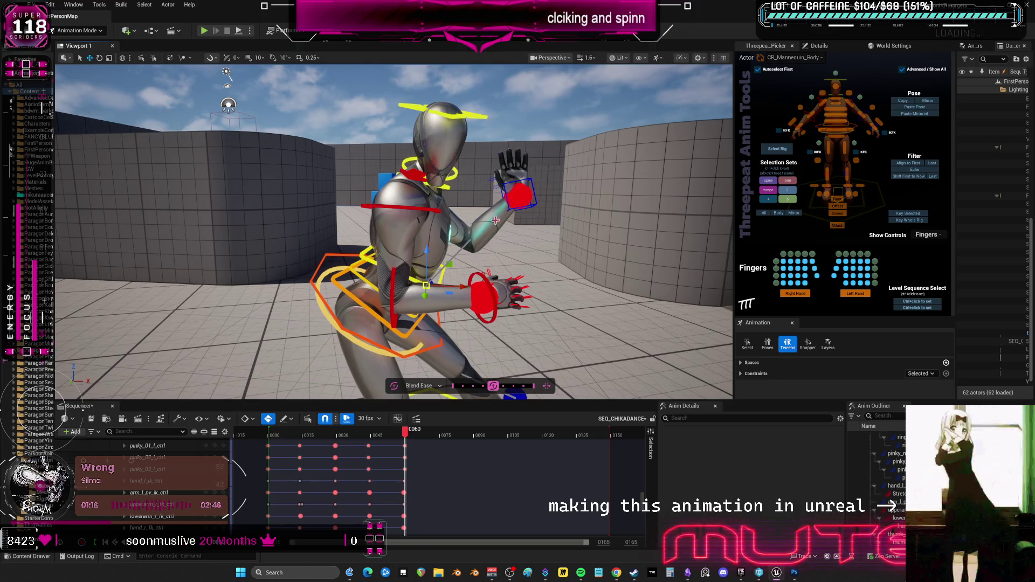
# Reposition hand_l_ik_ctrl up and left, then rotate it to -250.26, 74.96, -199.18
pyautogui.click(536, 187)
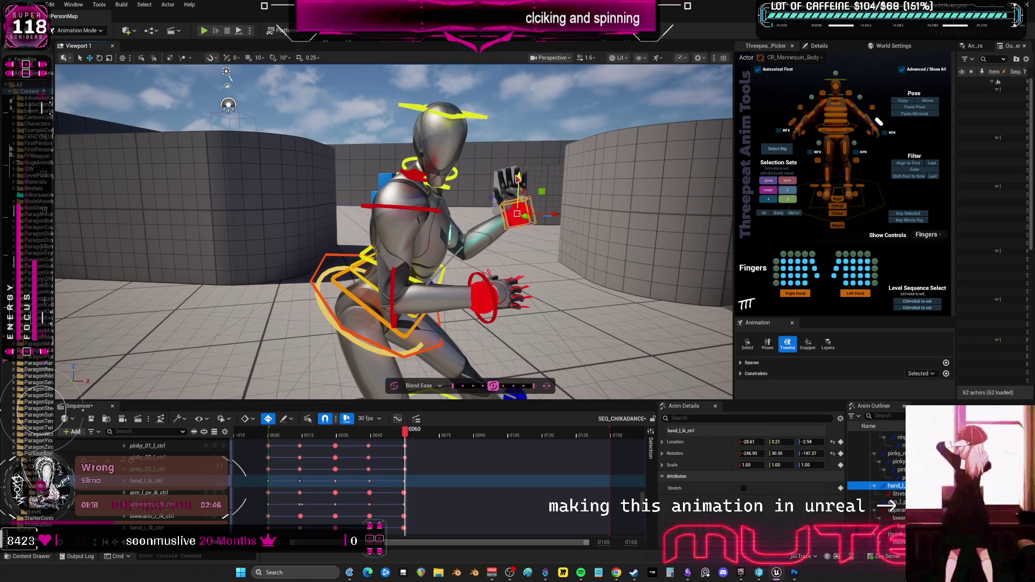
pyautogui.moveTo(548, 213); pyautogui.dragTo(552, 175)
pyautogui.click(548, 175)
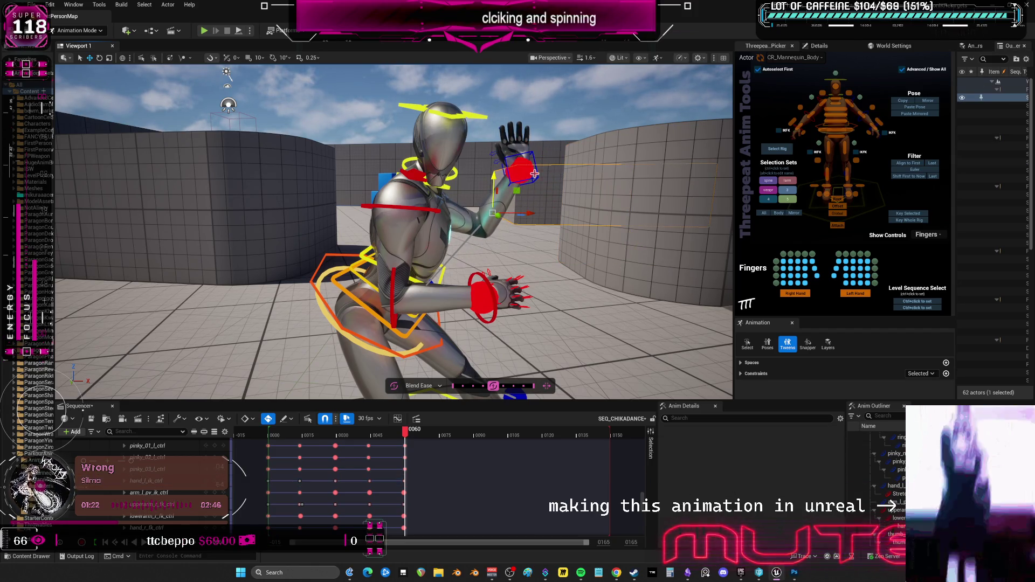
pyautogui.click(547, 173)
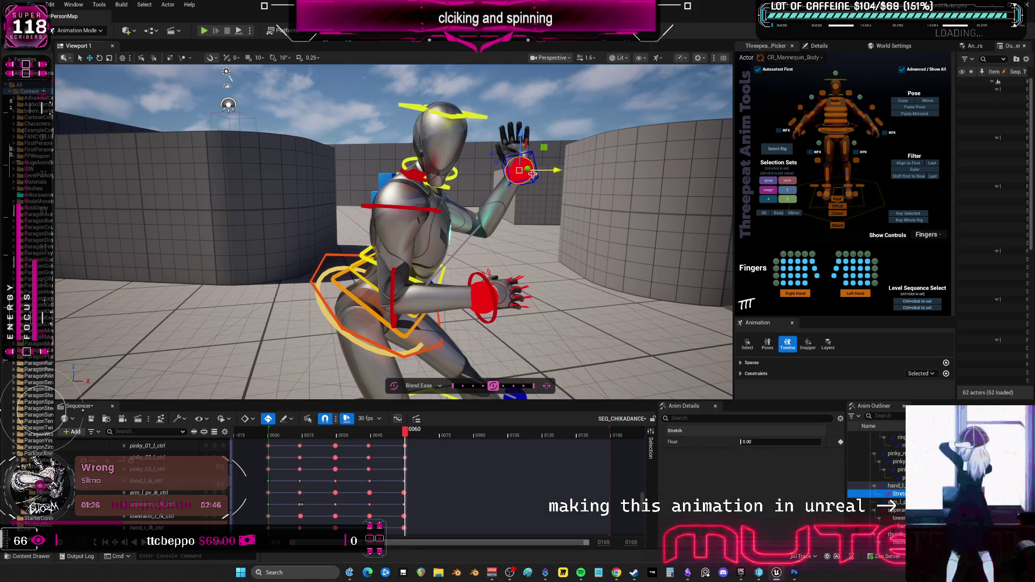
pyautogui.click(549, 174)
pyautogui.moveTo(549, 173); pyautogui.dragTo(525, 177)
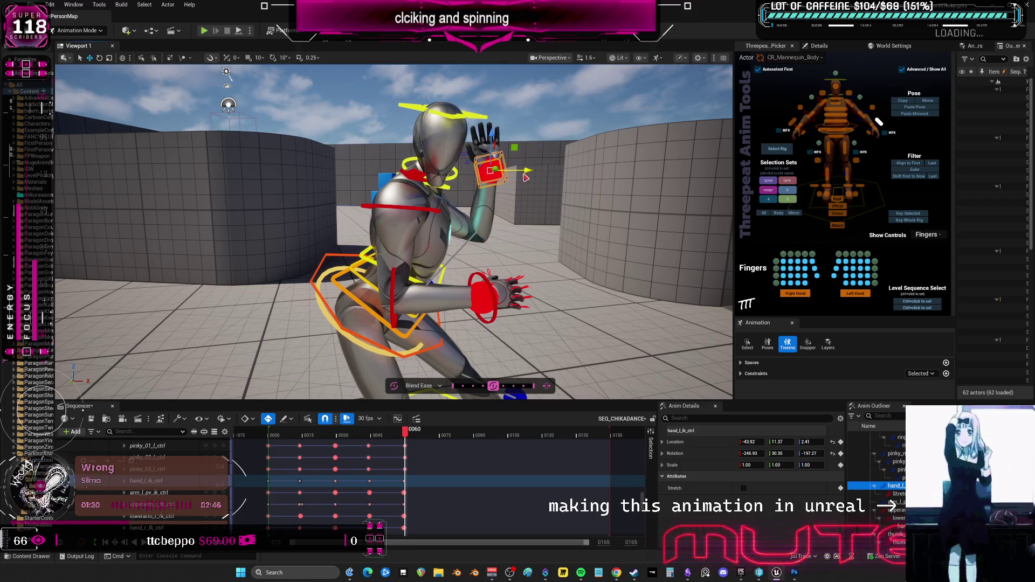
pyautogui.press('e')
pyautogui.moveTo(512, 153)
pyautogui.mouseDown()
pyautogui.moveTo(509, 169)
pyautogui.moveTo(473, 153)
pyautogui.mouseUp()
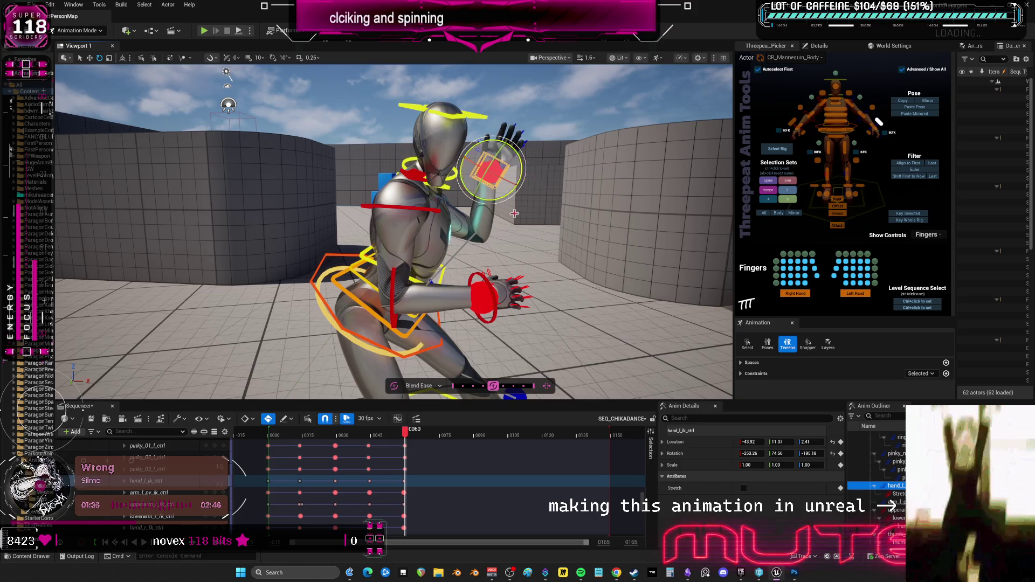